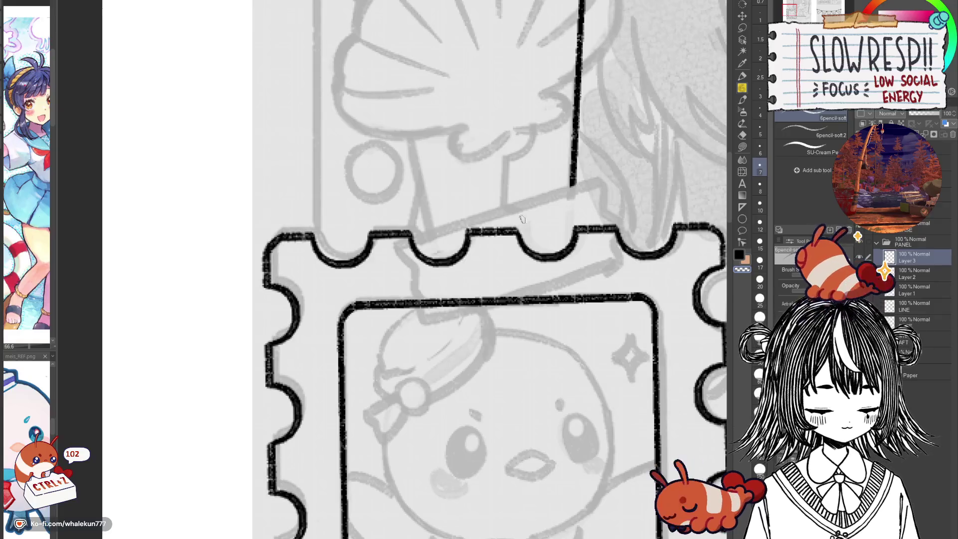
Ink a slanted tape strip with torn ends across the stamp's top edge on Layer 3.
left_click_drag(399, 242, 605, 181)
key("ctrl+z")
key("ctrl+z")
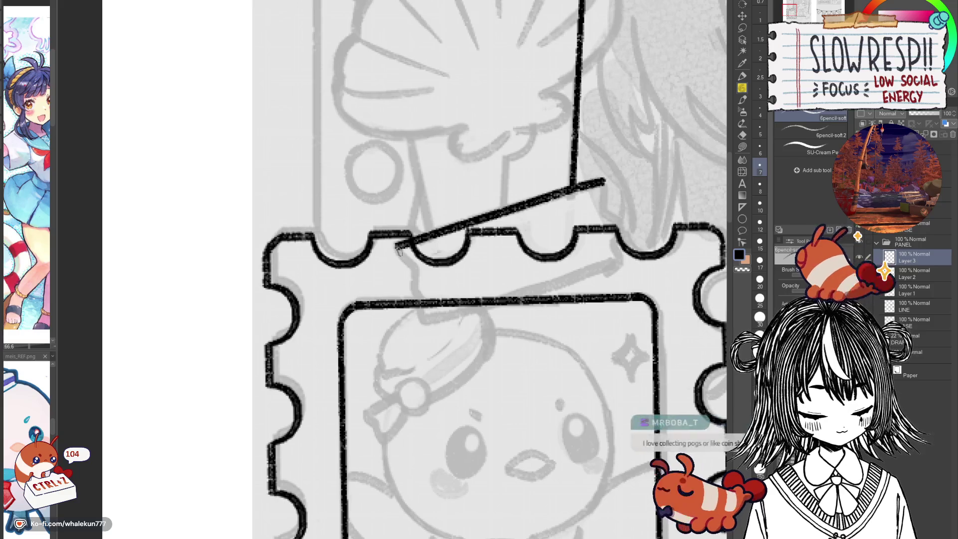
mouse_move(397, 247)
left_mouse_down()
mouse_move(422, 313)
mouse_move(442, 322)
mouse_move(610, 258)
left_mouse_up()
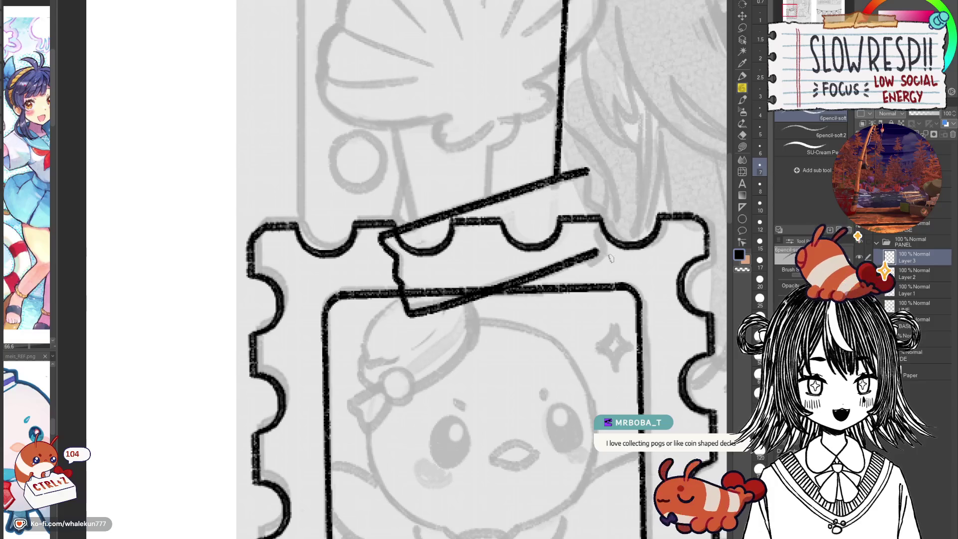
key("ctrl+z")
mouse_move(382, 235)
left_mouse_down()
mouse_move(407, 305)
mouse_move(599, 248)
mouse_move(584, 238)
left_mouse_up()
mouse_move(558, 183)
left_mouse_down()
mouse_move(559, 205)
mouse_move(578, 224)
mouse_move(567, 245)
mouse_move(573, 256)
left_mouse_up()
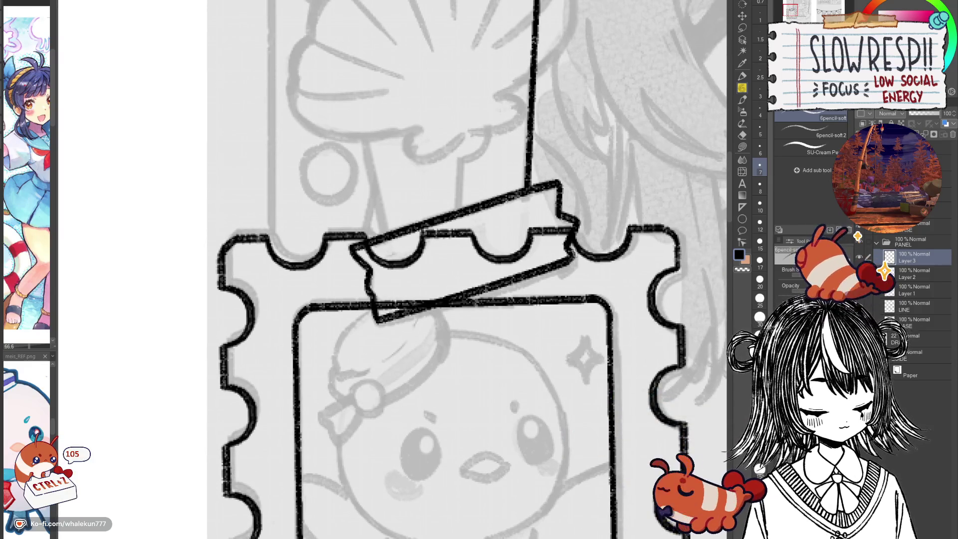
On Layer 2, erase the stamp's scallop line where it runs inside the tape.
left_click(915, 279)
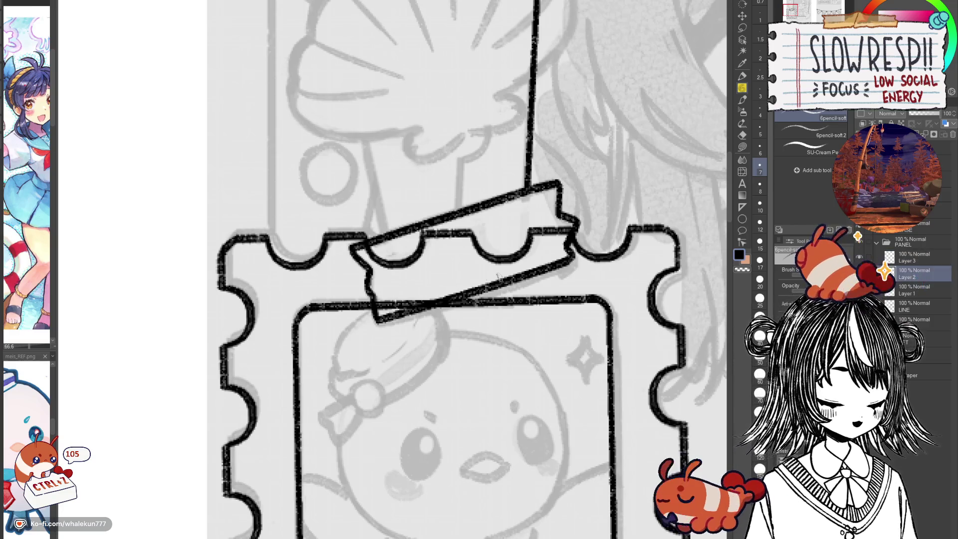
key("e")
left_click_drag(380, 254, 364, 252)
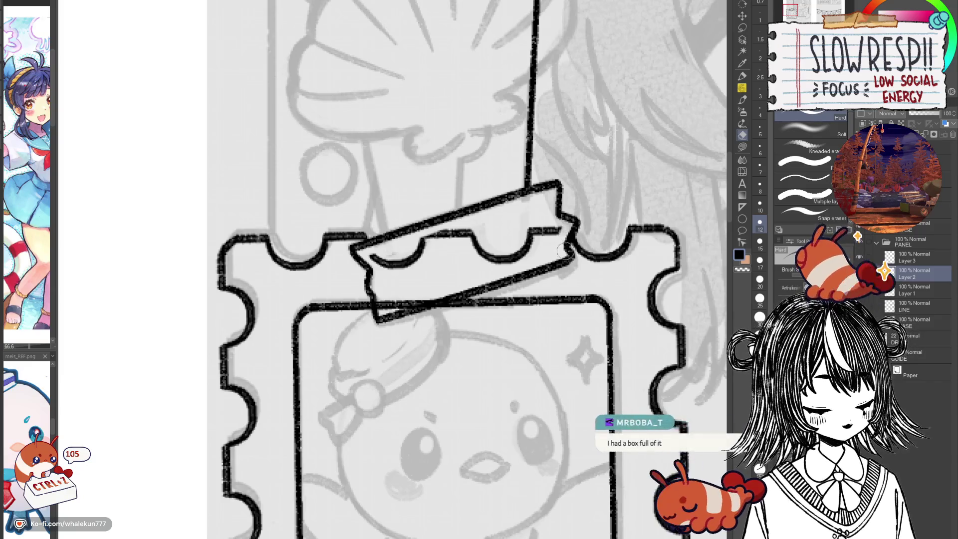
mouse_move(394, 300)
left_mouse_down()
mouse_move(415, 283)
mouse_move(410, 296)
mouse_move(462, 279)
left_mouse_up()
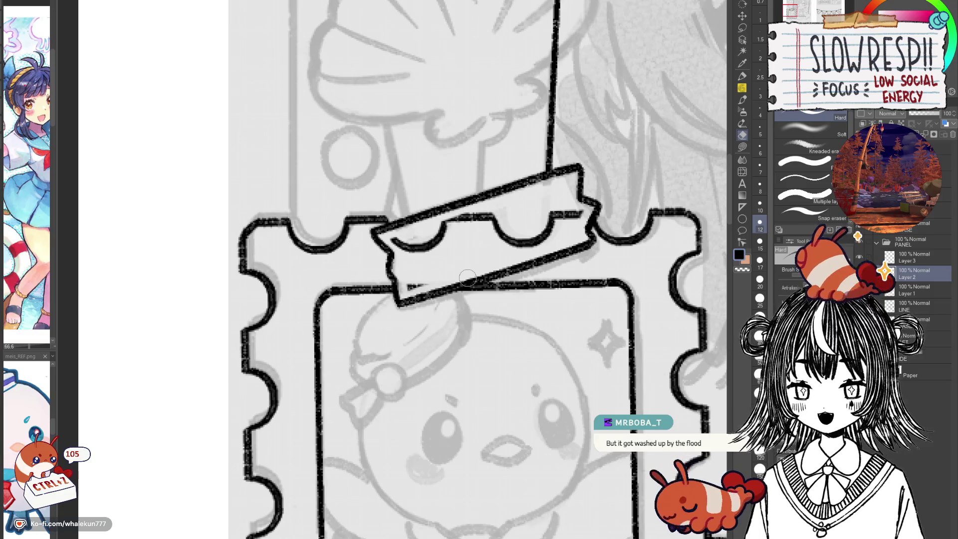
key("p")
left_click_drag(555, 414, 550, 393)
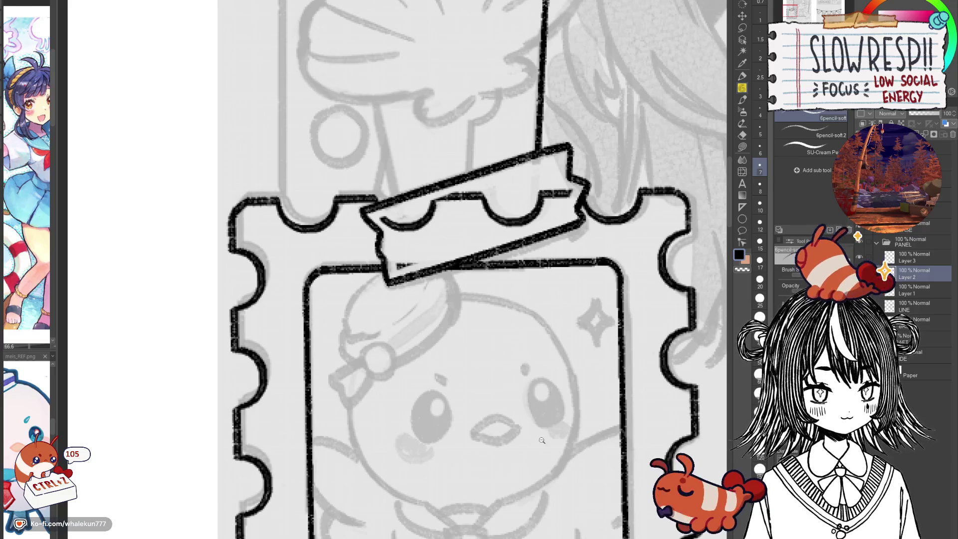
Select Layer 3 and toggle its visibility to check the tape lines against the sketch.
scroll(550, 393, "down", 2)
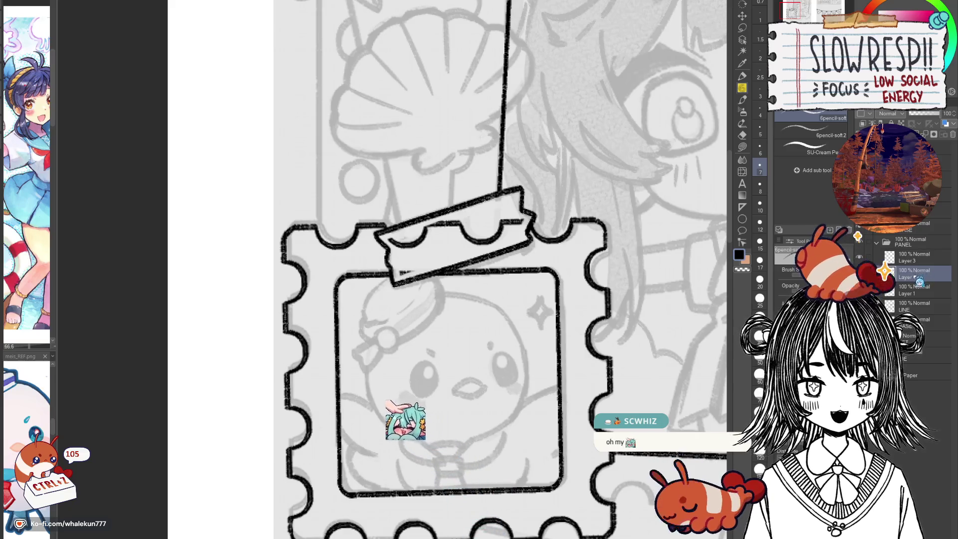
scroll(665, 371, "up", 2)
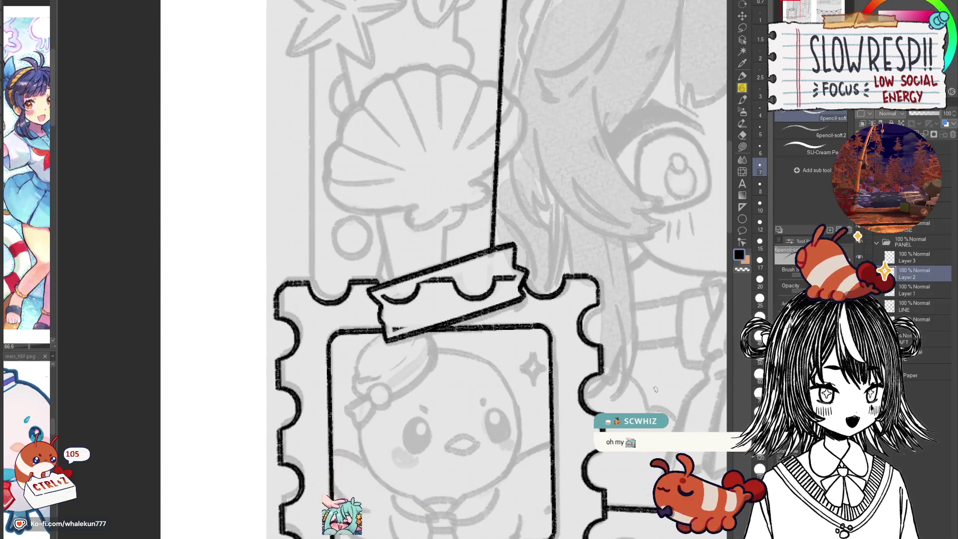
left_click(916, 258)
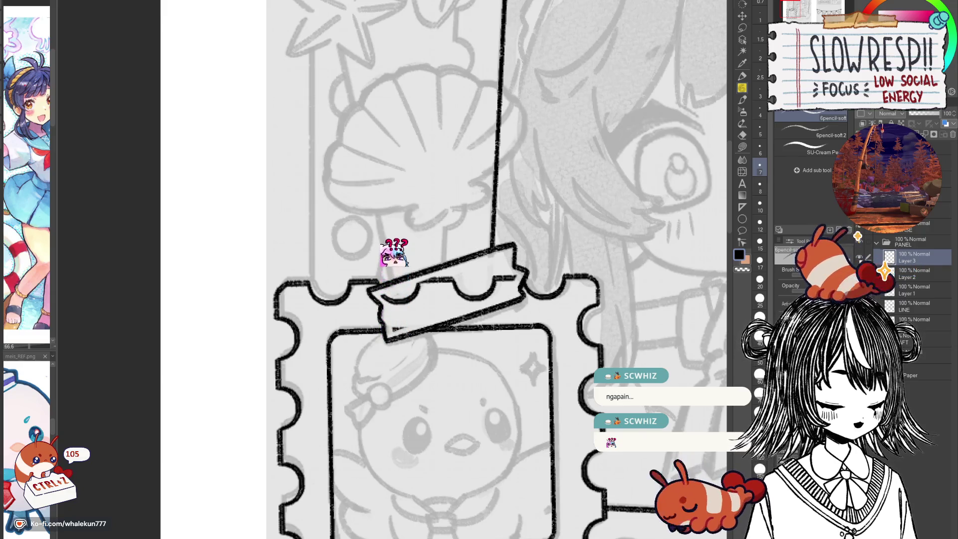
left_click(868, 258)
left_click(869, 257)
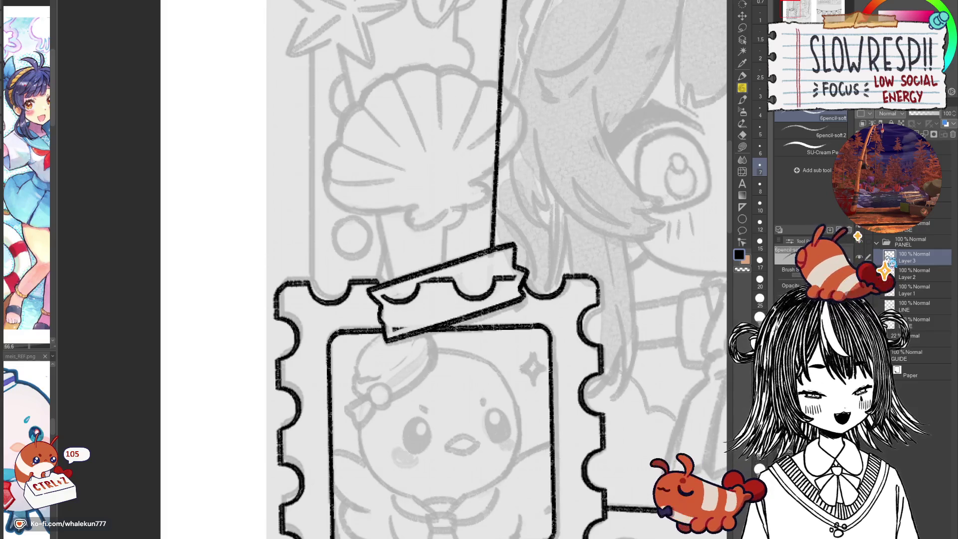
Merge Layer 3, holding the tape linework, down into Layer 2.
left_click_drag(533, 344, 544, 331)
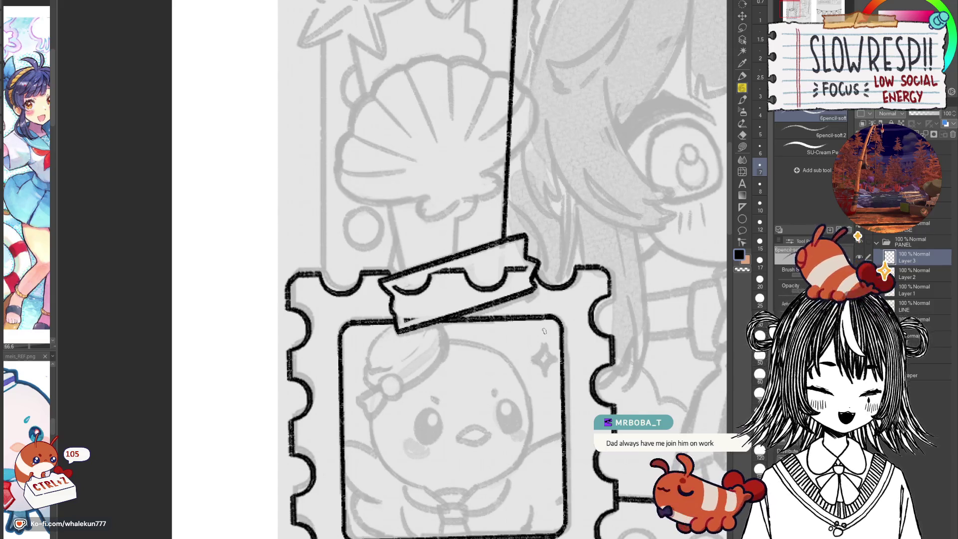
mouse_move(545, 331)
left_mouse_down()
mouse_move(573, 316)
mouse_move(551, 346)
mouse_move(587, 280)
left_mouse_up()
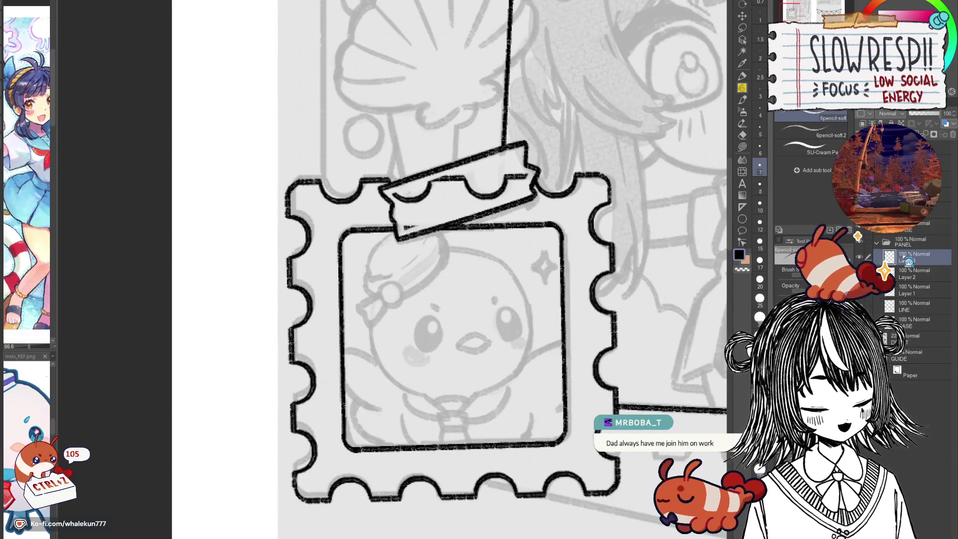
key("ctrl+z")
mouse_move(555, 403)
left_mouse_down()
mouse_move(494, 449)
mouse_move(538, 458)
left_mouse_up()
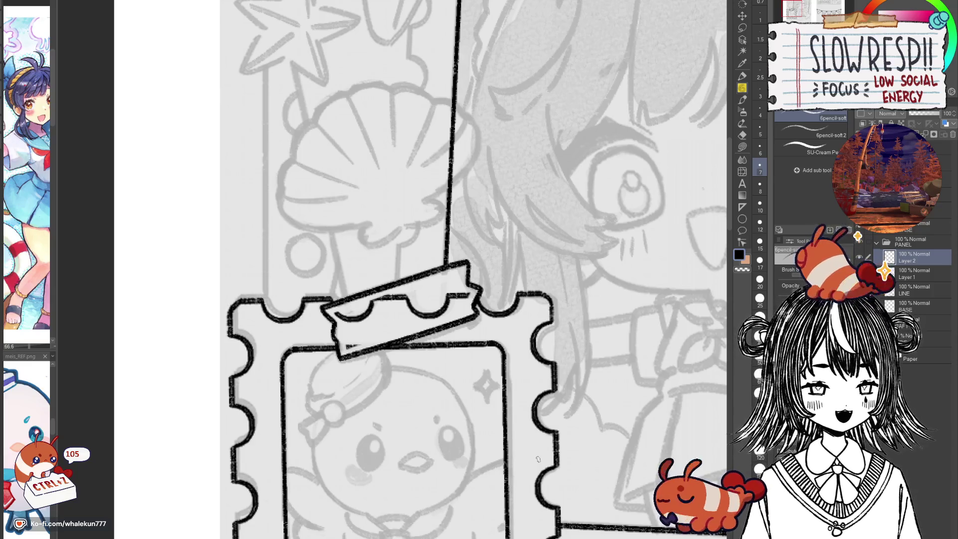
scroll(538, 459, "down", 5)
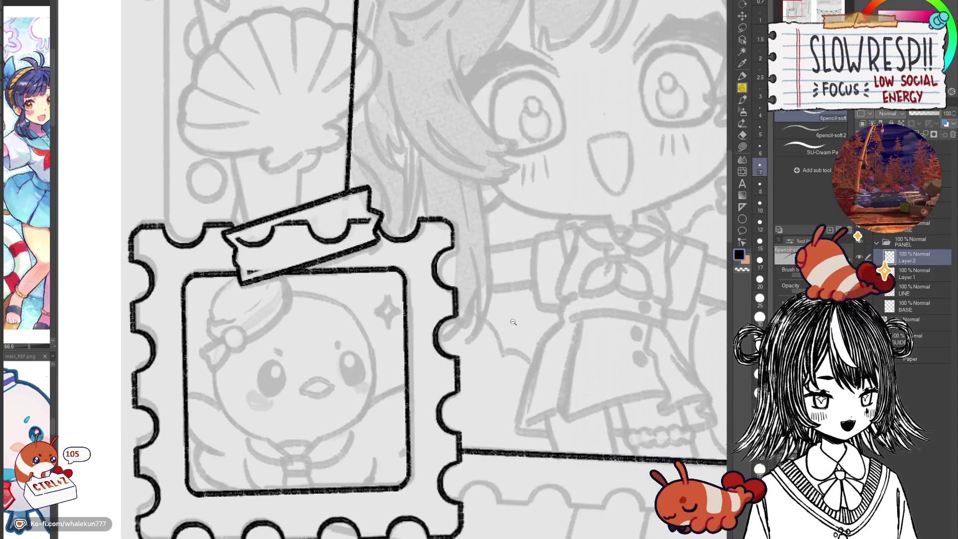
mouse_move(490, 394)
left_mouse_down()
mouse_move(491, 349)
mouse_move(501, 458)
left_mouse_up()
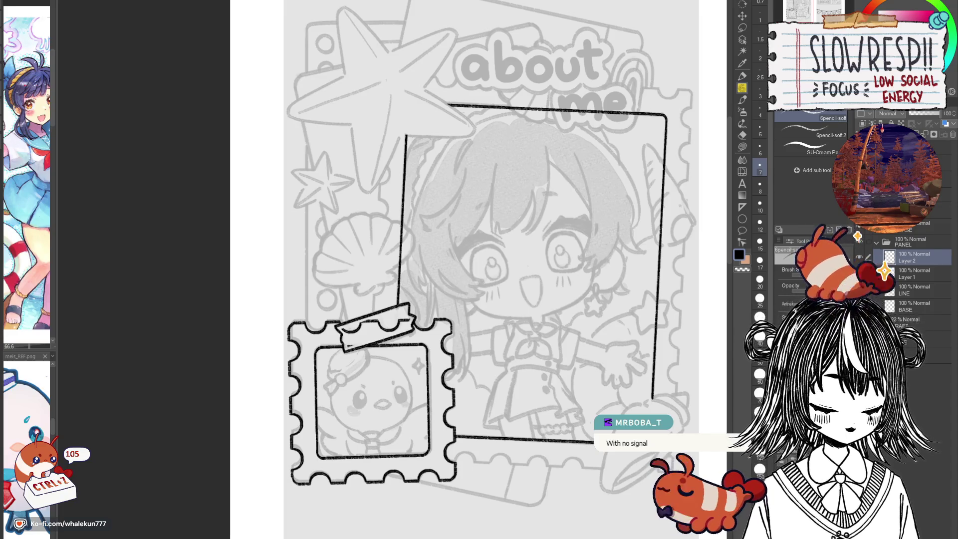
Select the ruler tools and add a new layer above Layer 1 for the guide.
mouse_move(589, 437)
left_mouse_down()
mouse_move(611, 383)
mouse_move(545, 430)
mouse_move(610, 407)
mouse_move(496, 400)
left_mouse_up()
left_click(742, 207)
left_click_drag(529, 443, 437, 435)
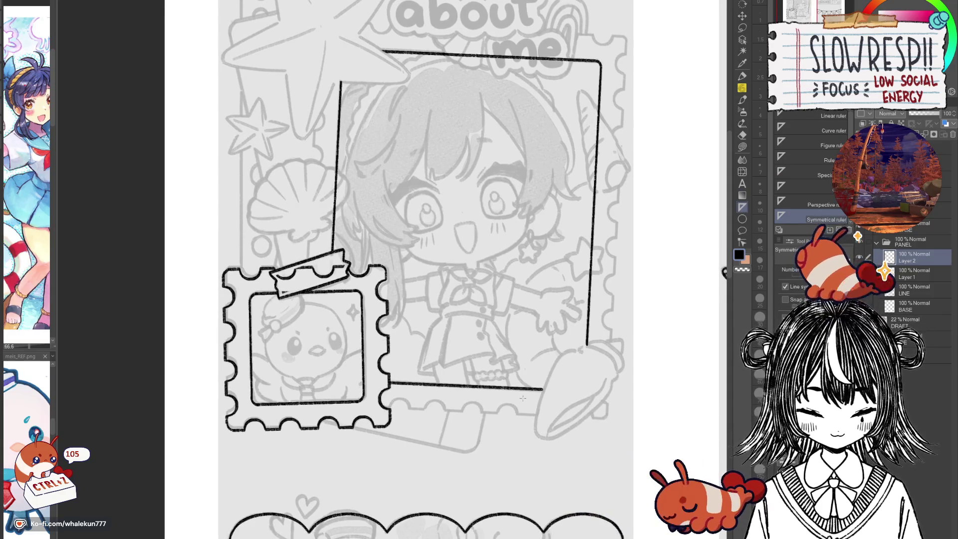
scroll(519, 393, "up", 2)
left_click_drag(427, 429, 421, 385)
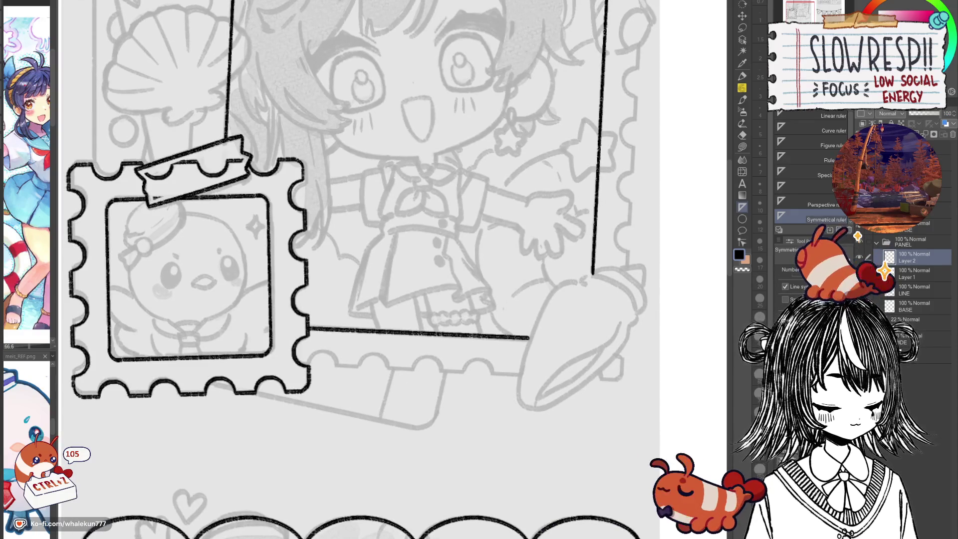
left_click(911, 270)
key("ctrl+shift+n")
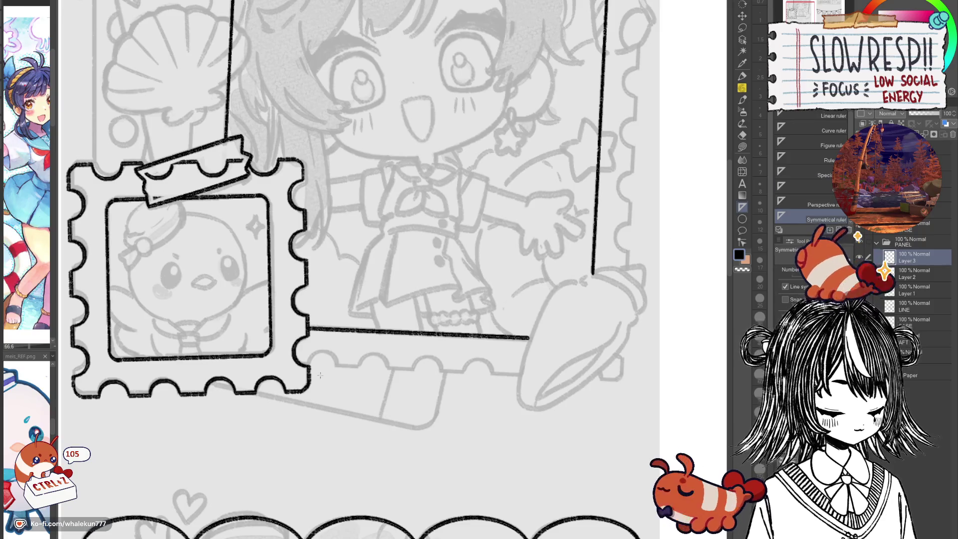
Place a linear ruler running just below the character panel's bottom line.
left_click_drag(618, 379, 243, 361)
left_click_drag(619, 379, 251, 360)
left_click(834, 116)
key("ctrl+z")
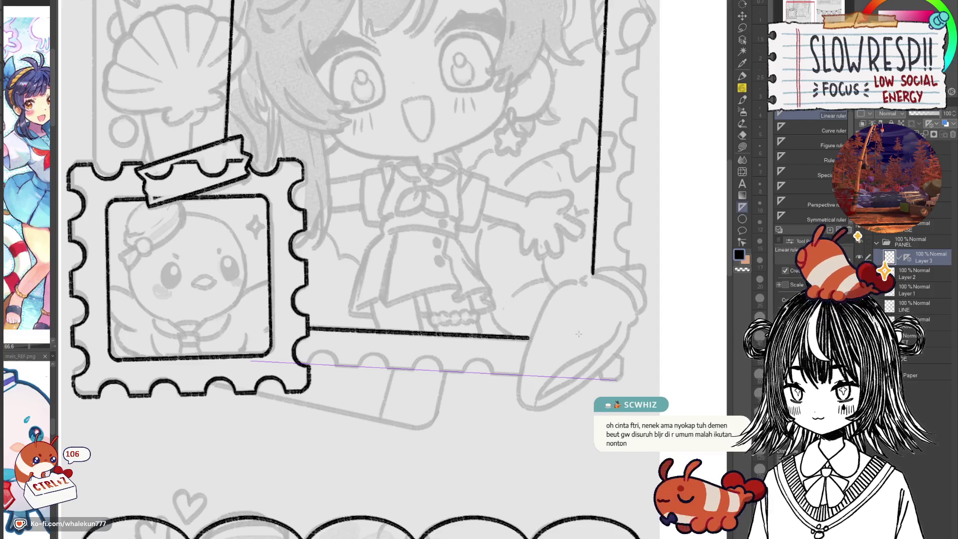
With the pencil, try a short test stroke along the ruler below the stamp, then undo it.
key("p")
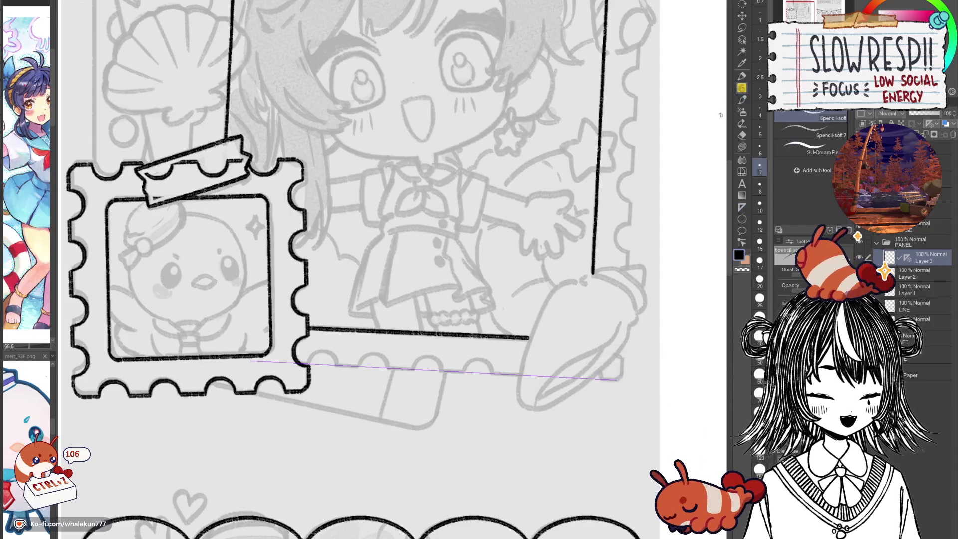
left_click_drag(394, 298, 433, 323)
scroll(310, 393, "up", 3)
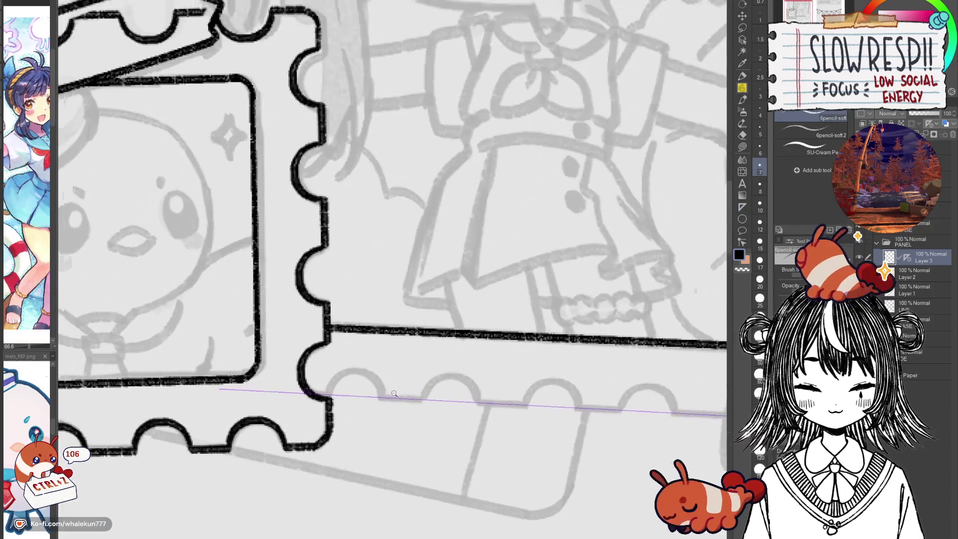
key("ctrl+z")
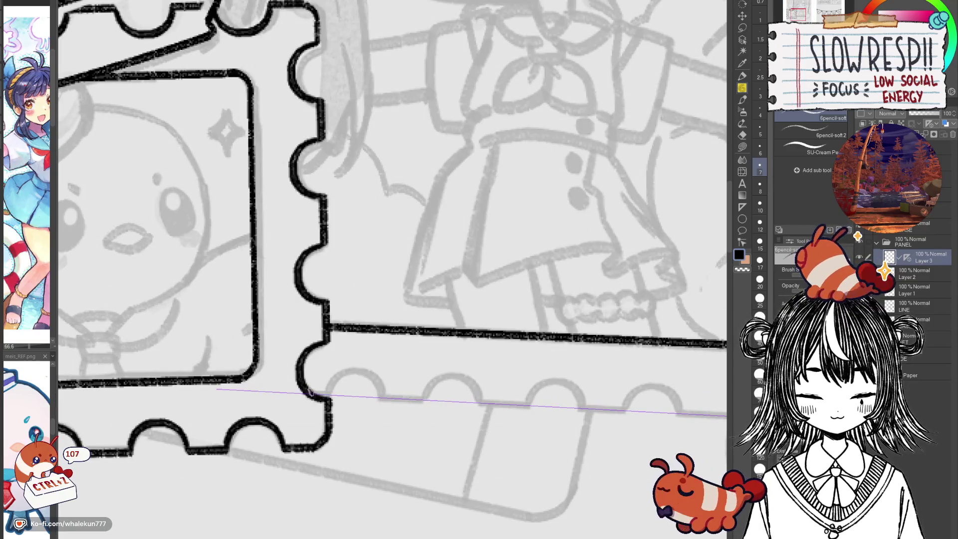
left_click_drag(391, 397, 494, 403)
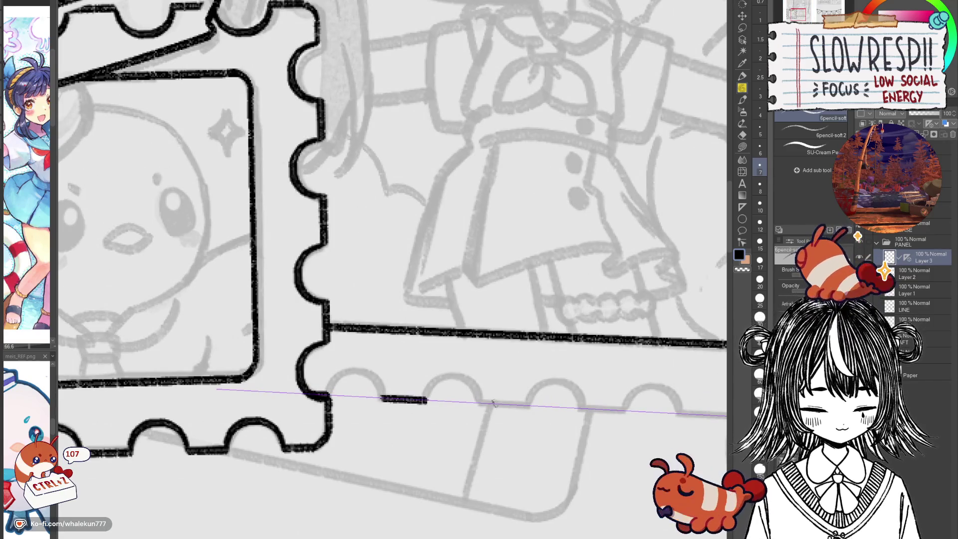
left_click_drag(561, 407, 374, 349)
key("ctrl+z")
key("ctrl+z")
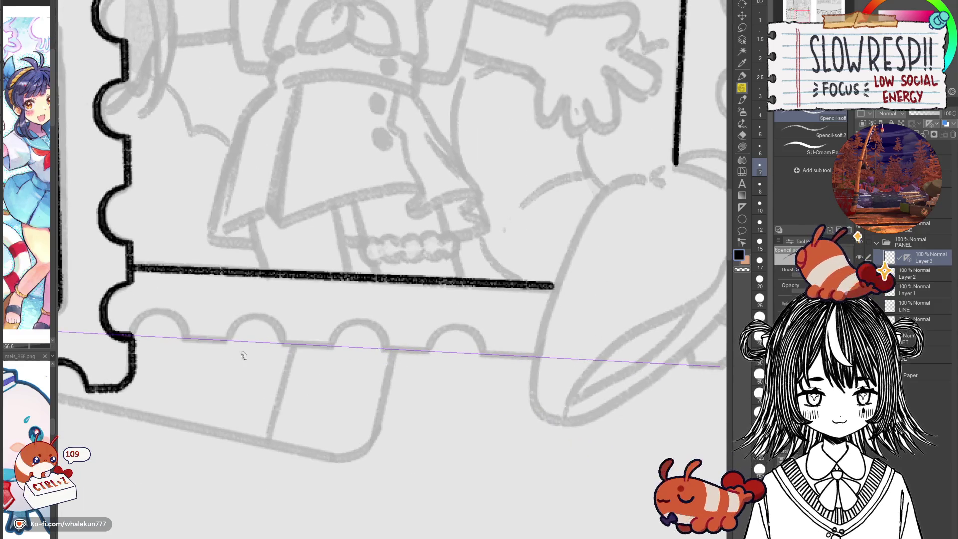
Ink one long straight line along the ruler beneath the character panel's bottom edge.
left_click_drag(114, 334, 659, 364)
mouse_move(653, 377)
left_mouse_down()
mouse_move(516, 384)
mouse_move(588, 374)
left_mouse_up()
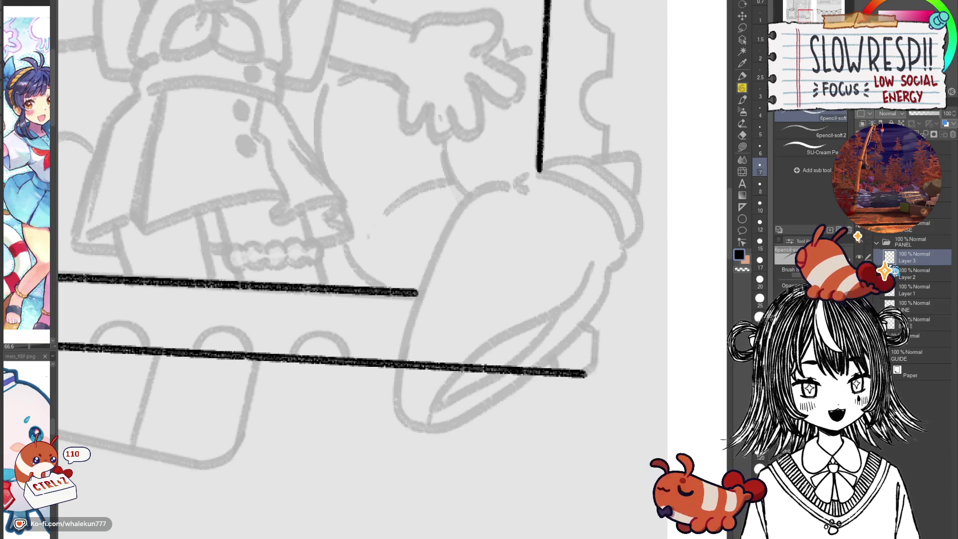
mouse_move(589, 374)
left_mouse_down()
mouse_move(637, 353)
mouse_move(636, 341)
left_mouse_up()
key("ctrl+z")
left_click_drag(314, 402, 609, 395)
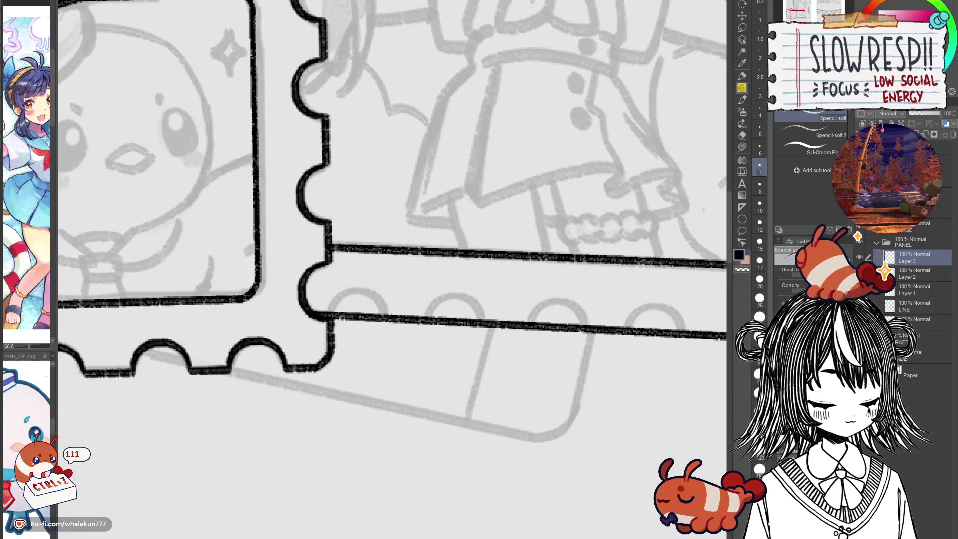
key("k")
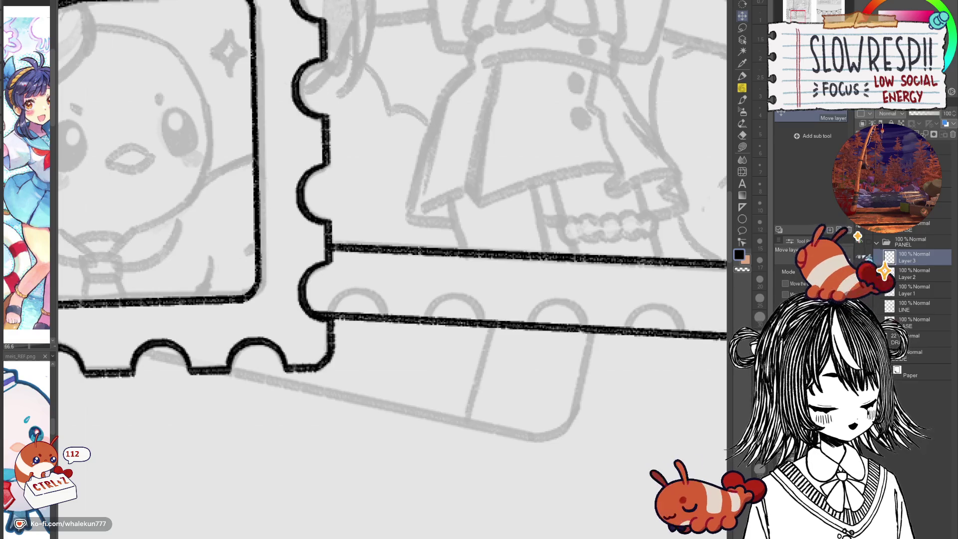
On a new Layer 4, draw the first rounded bump arc reaching down to the frame's bottom line.
key("ctrl+shift+n")
left_click(743, 88)
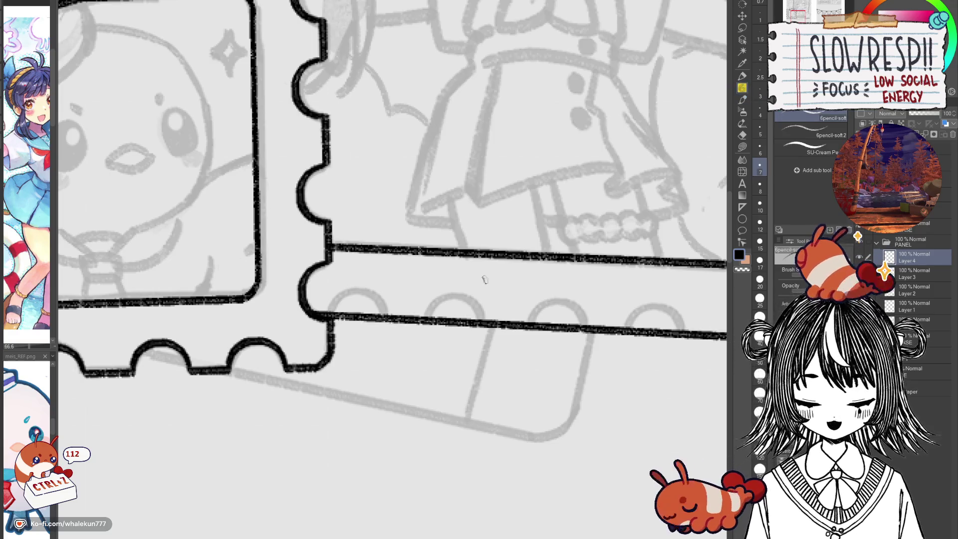
scroll(484, 279, "down", 5)
scroll(492, 327, "up", 5)
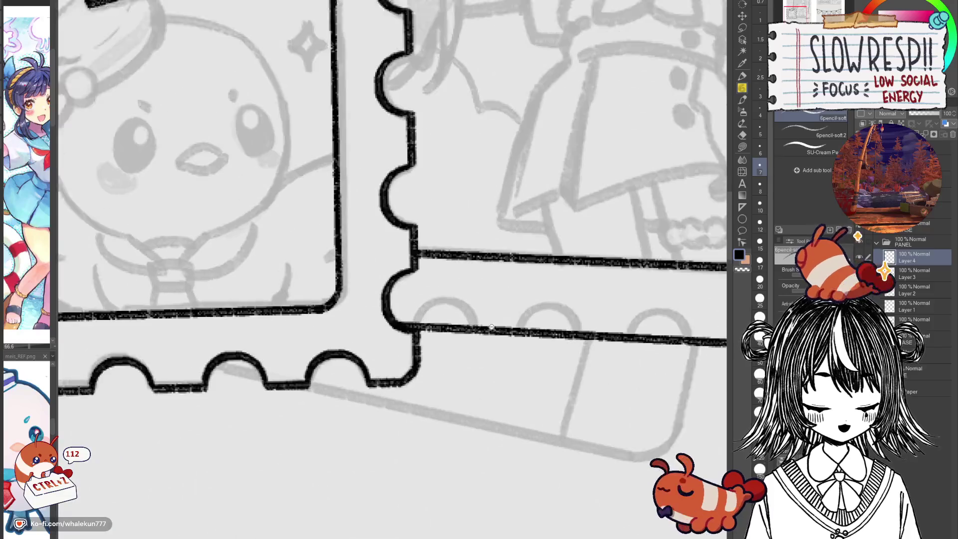
scroll(492, 327, "right", 2)
mouse_move(480, 336)
left_mouse_down()
mouse_move(517, 310)
mouse_move(485, 326)
mouse_move(533, 313)
mouse_move(553, 341)
left_mouse_up()
key("ctrl+z")
key("ctrl+z")
left_click_drag(516, 306, 552, 343)
key("ctrl+z")
mouse_move(516, 307)
left_mouse_down()
mouse_move(545, 324)
mouse_move(552, 343)
left_mouse_up()
key("ctrl+z")
key("h")
key("ctrl+z")
mouse_move(431, 301)
left_mouse_down()
mouse_move(402, 314)
mouse_move(393, 334)
mouse_move(608, 369)
left_mouse_up()
key("h")
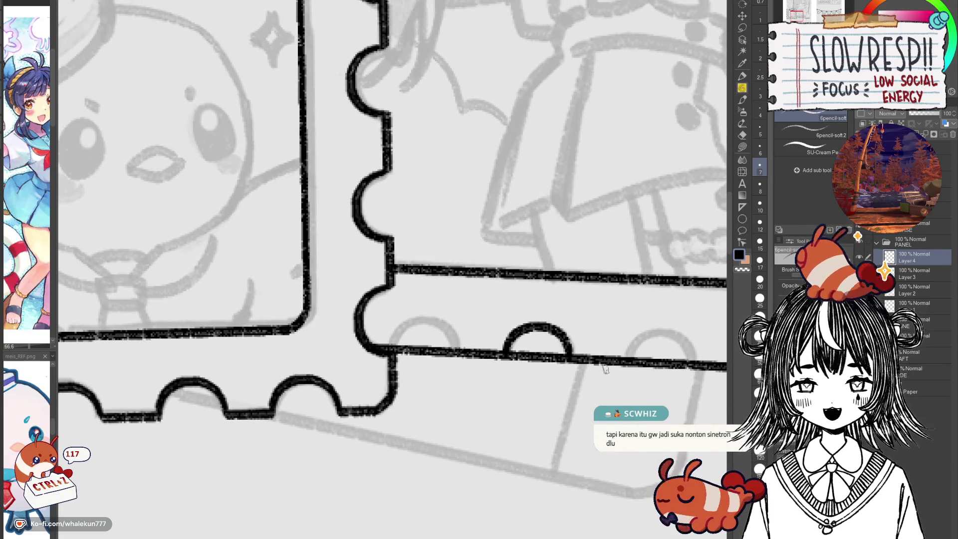
Copy and paste the bump twice, sliding the copies along the bottom line as the next bumps.
key("k")
key("ctrl+c")
key("ctrl+v")
mouse_move(596, 418)
left_mouse_down()
mouse_move(471, 407)
mouse_move(478, 415)
left_mouse_up()
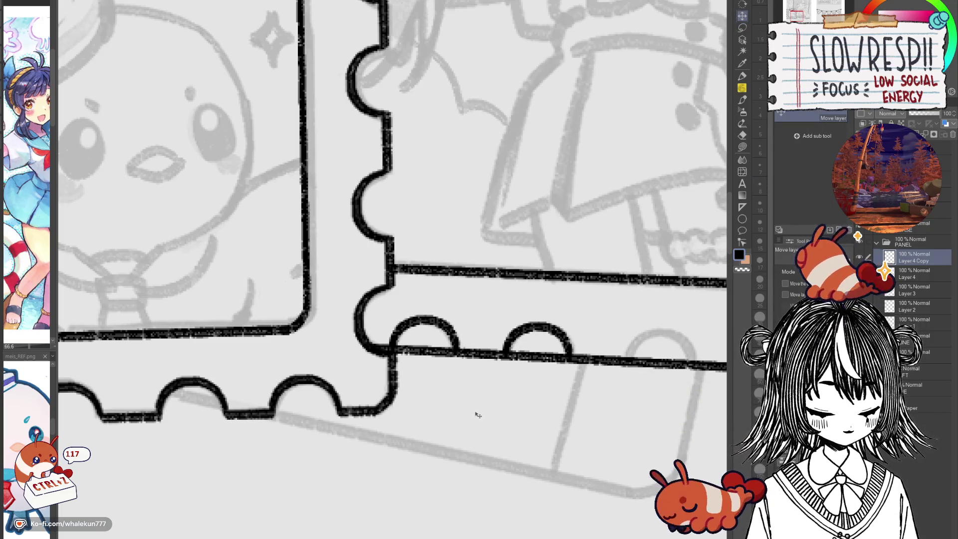
left_click_drag(545, 439, 302, 430)
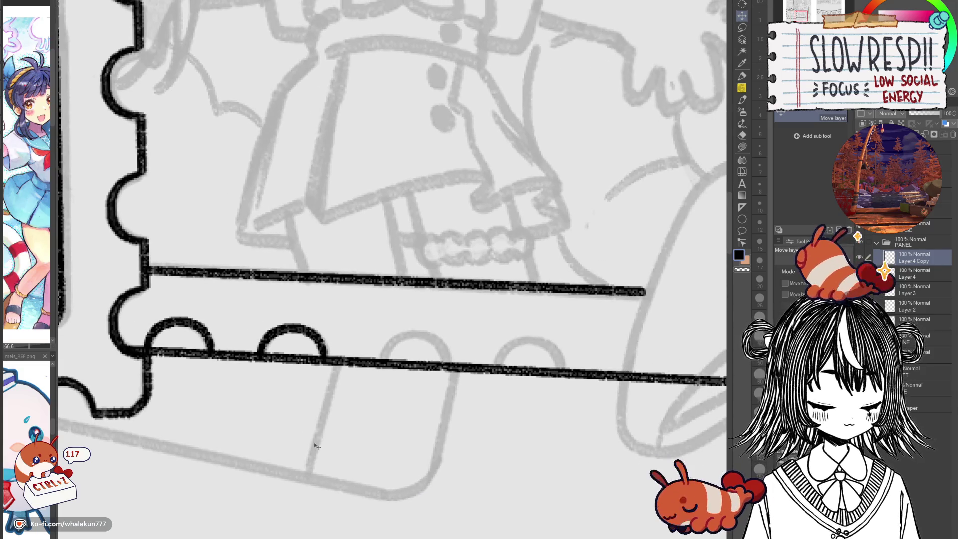
key("ctrl+c")
key("ctrl+v")
mouse_move(299, 438)
left_mouse_down()
mouse_move(451, 421)
mouse_move(530, 419)
mouse_move(531, 431)
mouse_move(537, 417)
mouse_move(489, 404)
mouse_move(589, 420)
mouse_move(337, 431)
left_mouse_up()
Paste further bump copies and move the newest one right to extend the row.
key("ctrl+c")
key("ctrl+v")
key("ctrl+c")
key("ctrl+v")
mouse_move(279, 409)
left_mouse_down()
mouse_move(527, 406)
mouse_move(626, 372)
left_mouse_up()
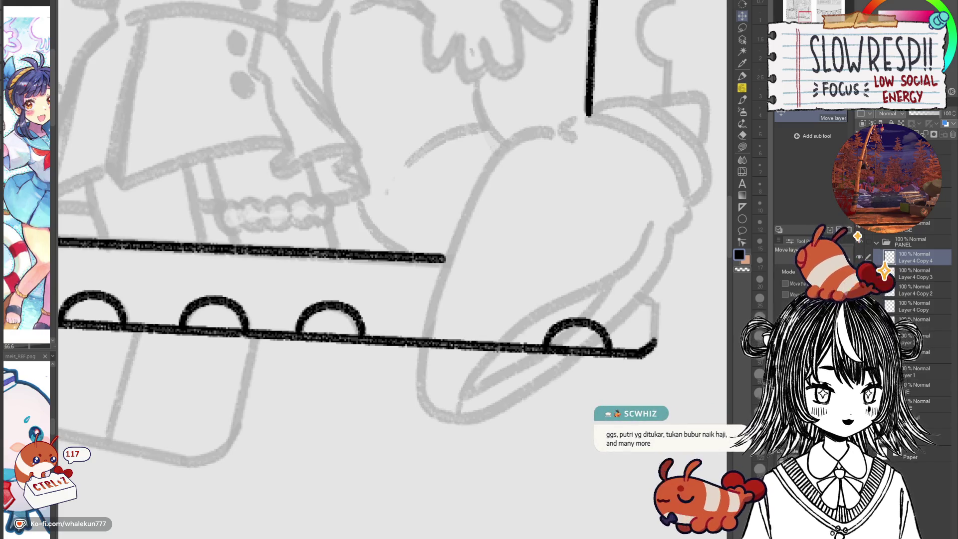
On Layer 3, erase the bottom border line under the first and second bumps.
scroll(940, 278, "down", 3)
left_click(930, 272)
mouse_move(260, 299)
left_mouse_down()
mouse_move(299, 289)
mouse_move(419, 292)
left_mouse_up()
key("e")
left_click_drag(341, 359, 451, 388)
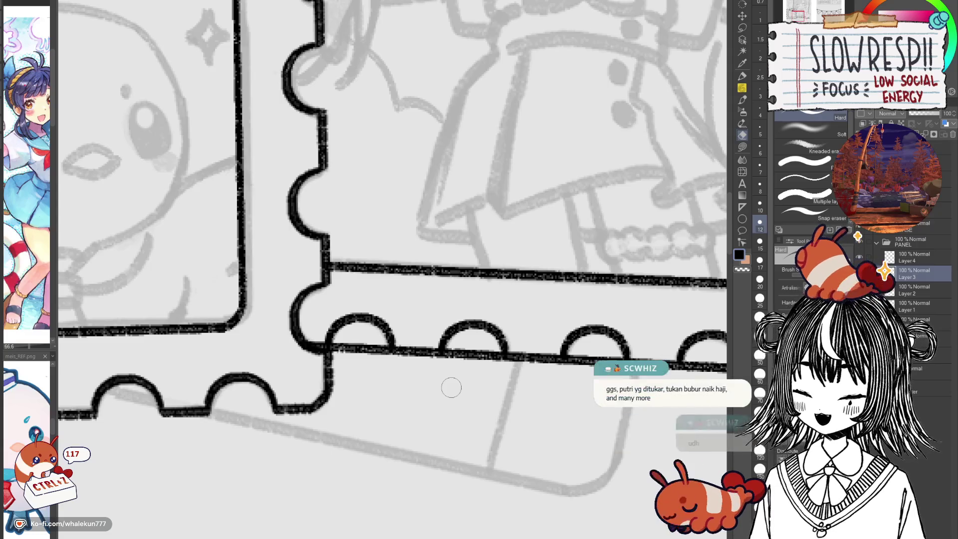
mouse_move(350, 344)
left_mouse_down()
mouse_move(338, 359)
mouse_move(382, 349)
mouse_move(402, 364)
left_mouse_up()
scroll(497, 367, "down", 3)
scroll(497, 367, "up", 2)
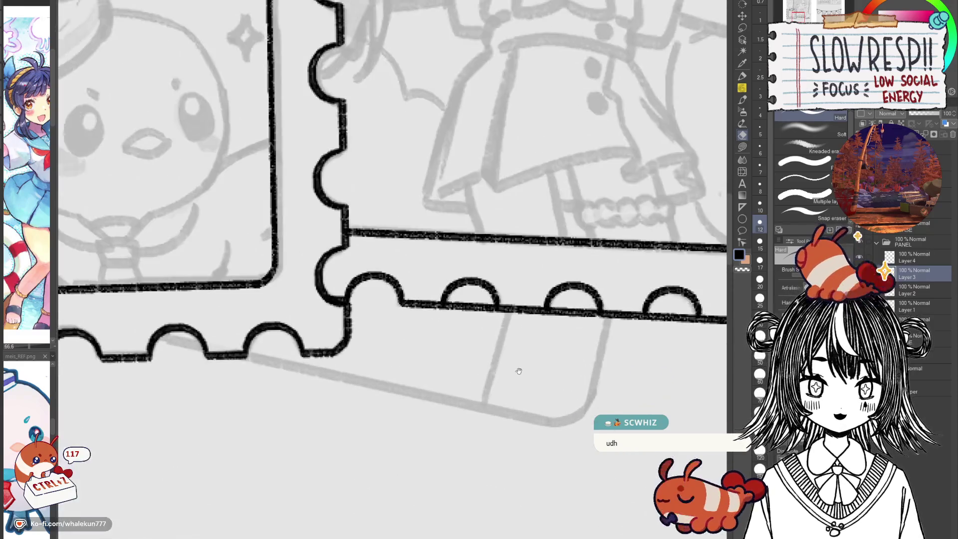
left_click_drag(499, 310, 392, 401)
scroll(442, 406, "up", 3)
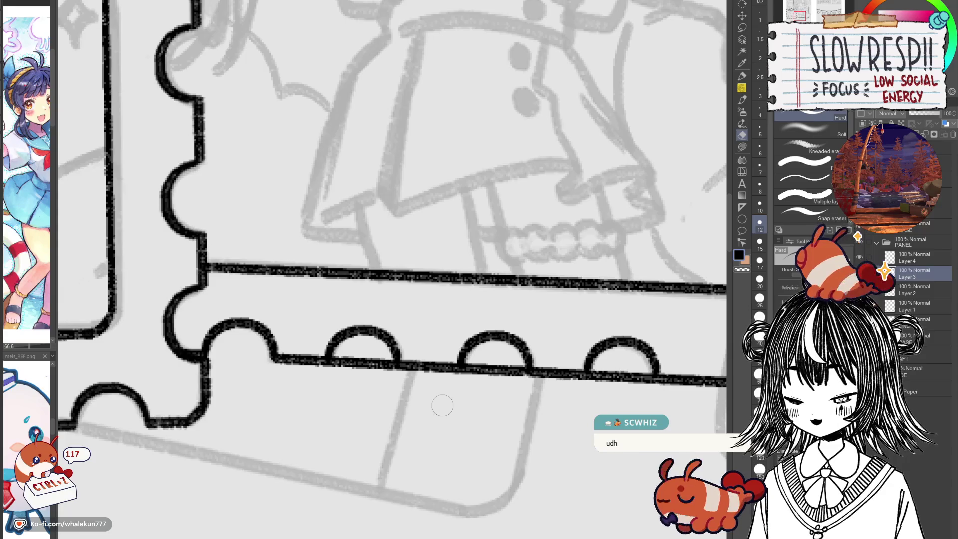
left_click_drag(337, 364, 379, 366)
Erase the bottom border line under the third, fourth and last bumps.
left_click_drag(459, 399, 425, 405)
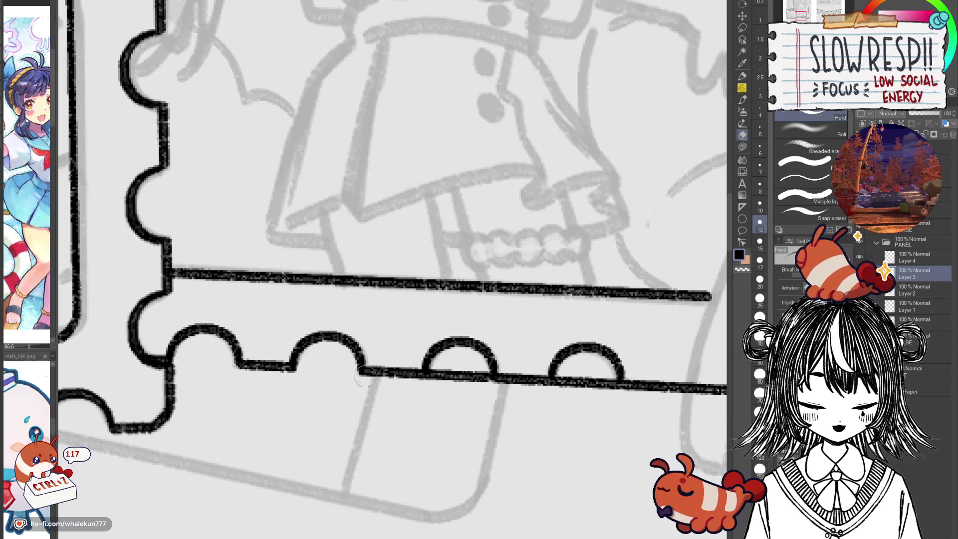
left_click_drag(376, 370, 344, 356)
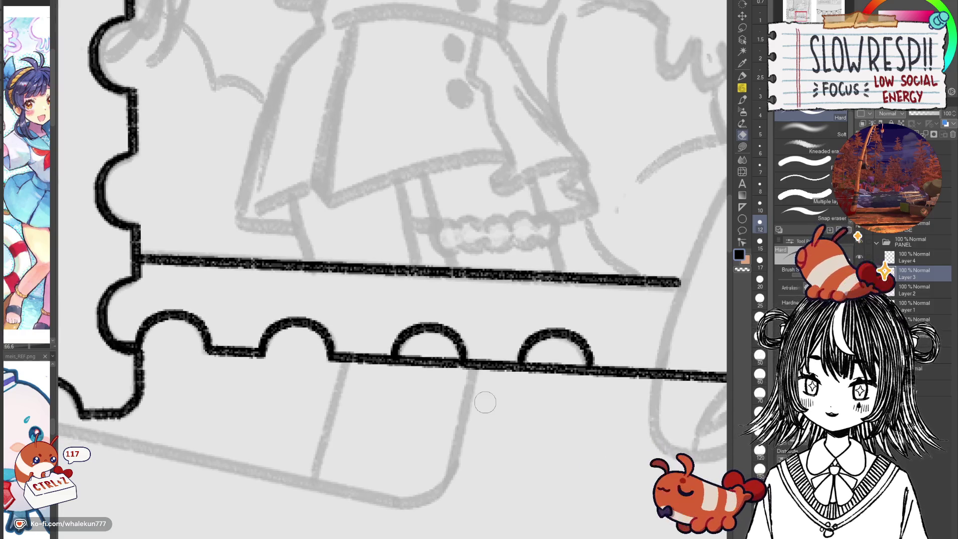
mouse_move(418, 358)
left_mouse_down()
mouse_move(420, 370)
mouse_move(416, 357)
mouse_move(406, 374)
mouse_move(427, 351)
mouse_move(430, 382)
mouse_move(457, 375)
mouse_move(436, 399)
mouse_move(427, 380)
left_mouse_up()
mouse_move(530, 395)
left_mouse_down()
mouse_move(503, 408)
mouse_move(474, 404)
left_mouse_up()
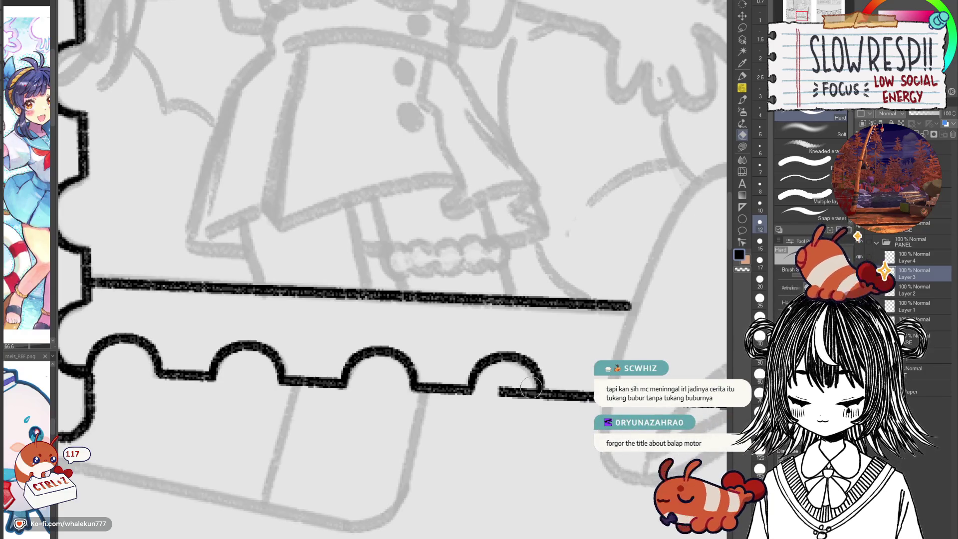
mouse_move(514, 399)
left_mouse_down()
mouse_move(534, 407)
mouse_move(513, 412)
left_mouse_up()
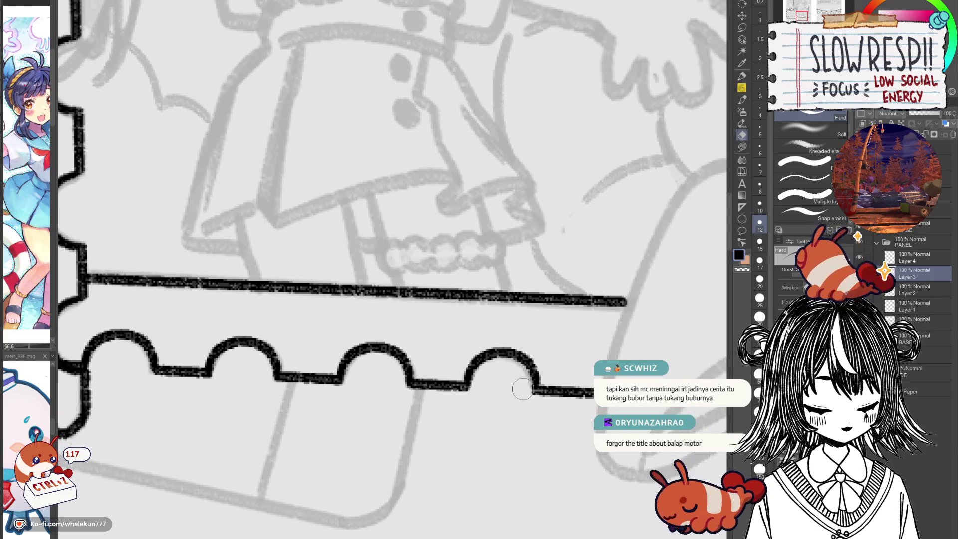
left_click_drag(744, 407, 492, 400)
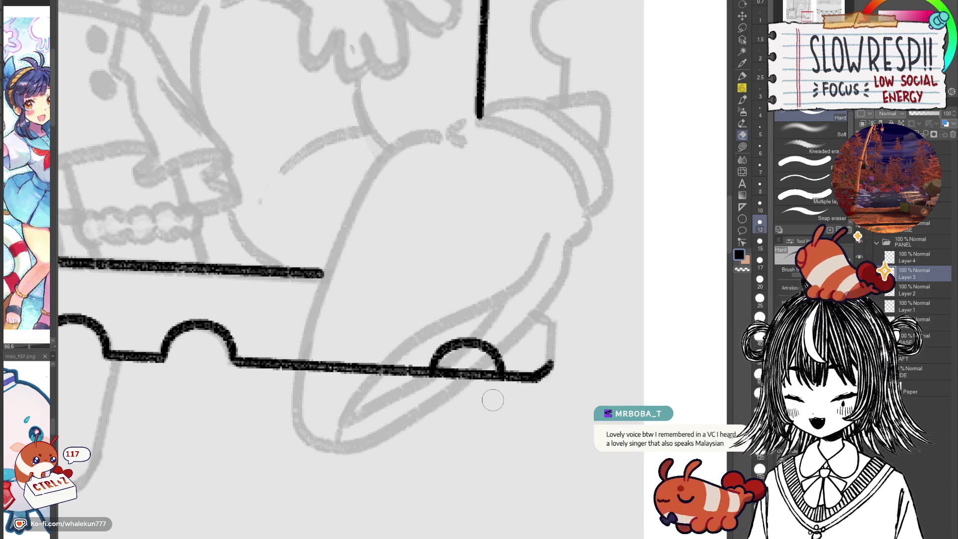
scroll(492, 449, "down", 1)
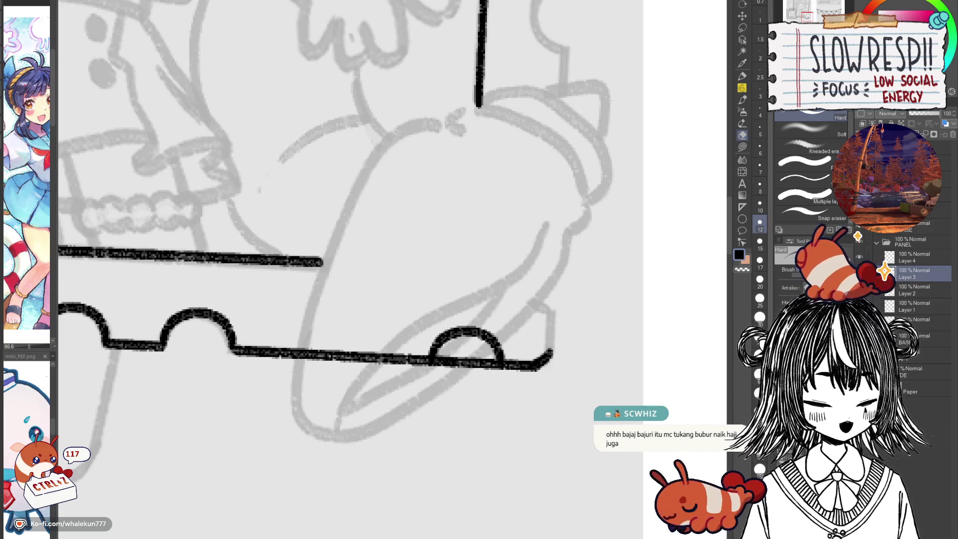
left_click_drag(543, 330, 579, 267)
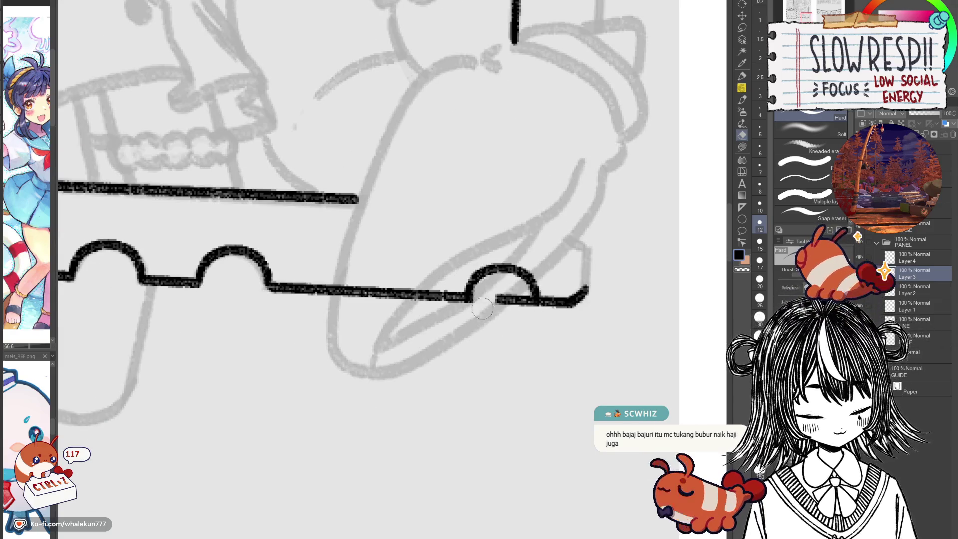
mouse_move(482, 303)
left_mouse_down()
mouse_move(516, 292)
mouse_move(520, 317)
left_mouse_up()
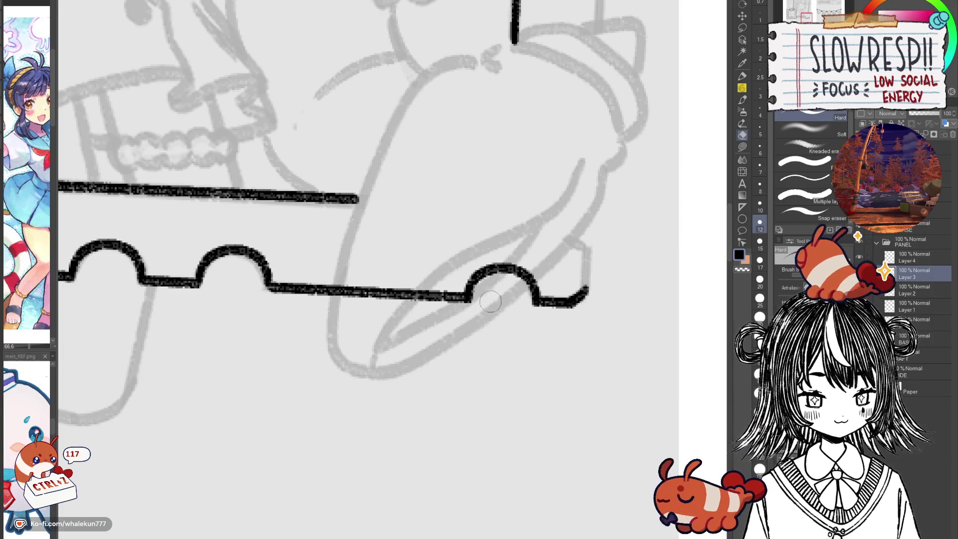
Erase the short leftover line segment near the character's foot.
scroll(600, 349, "down", 5)
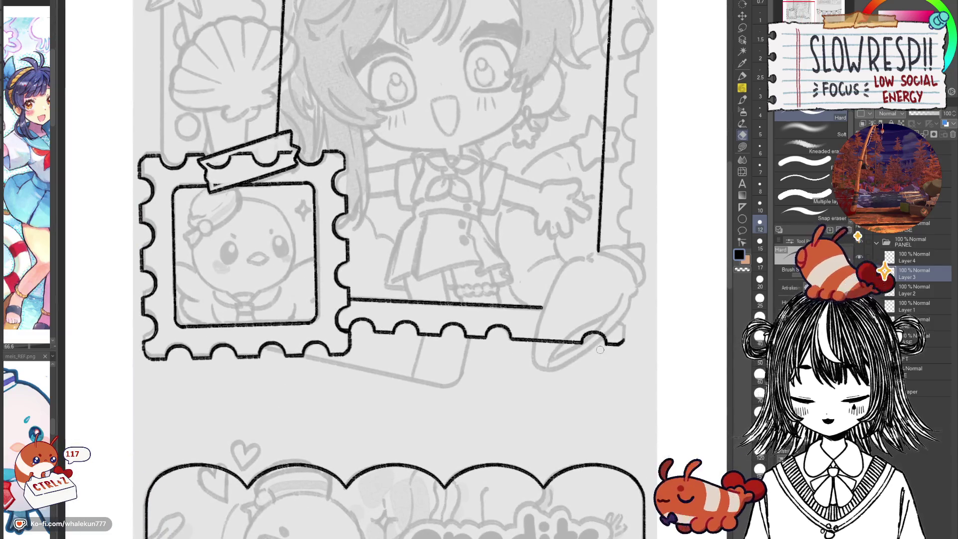
scroll(600, 350, "up", 3)
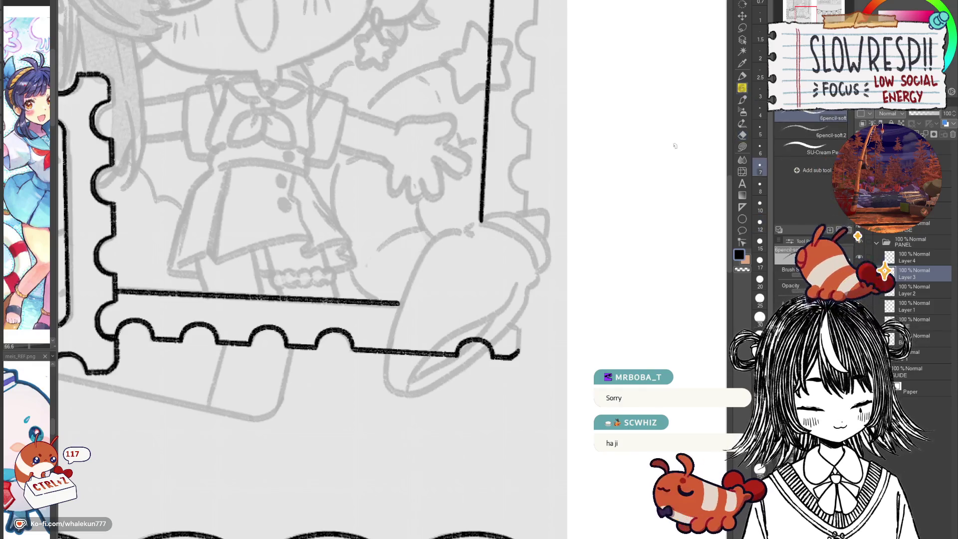
scroll(521, 374, "left", 2)
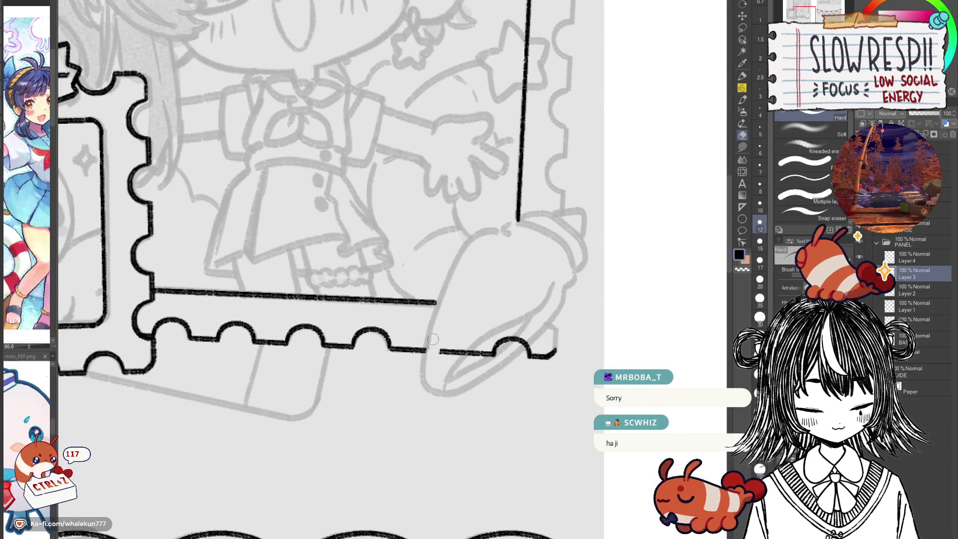
mouse_move(442, 353)
left_mouse_down()
mouse_move(507, 342)
mouse_move(490, 360)
left_mouse_up()
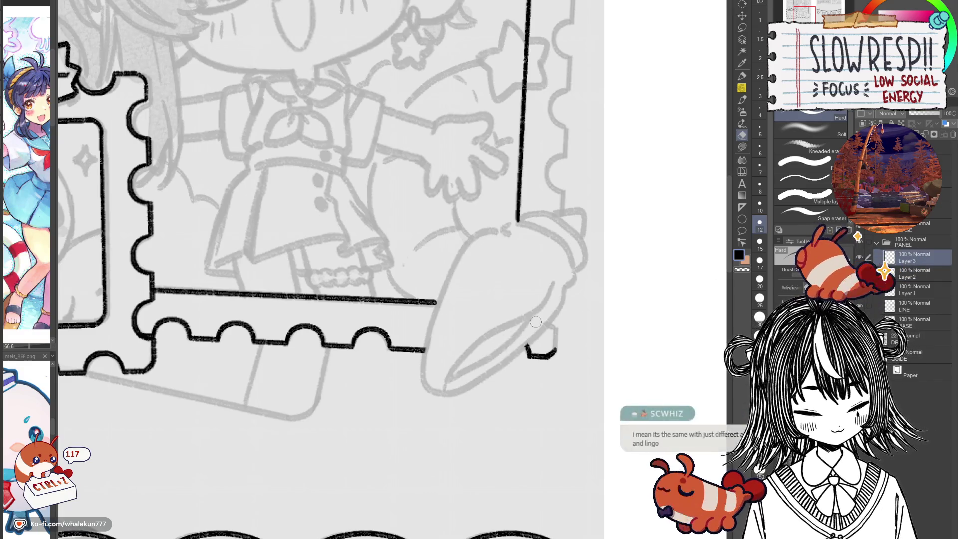
key("p")
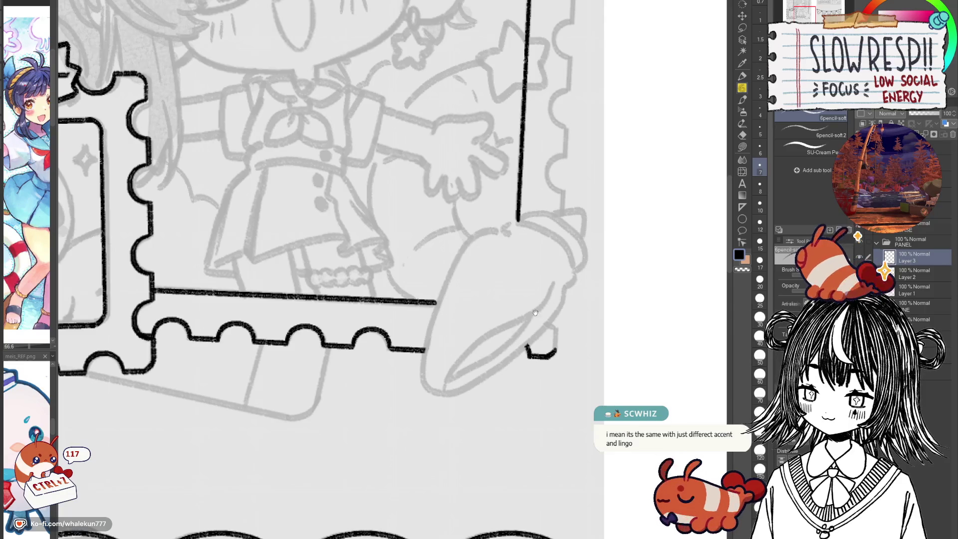
Zoom in on the foot and ink the upper part of its outline, rotating the canvas to redraw.
left_click_drag(524, 315, 526, 340)
left_click(525, 332, "ctrl")
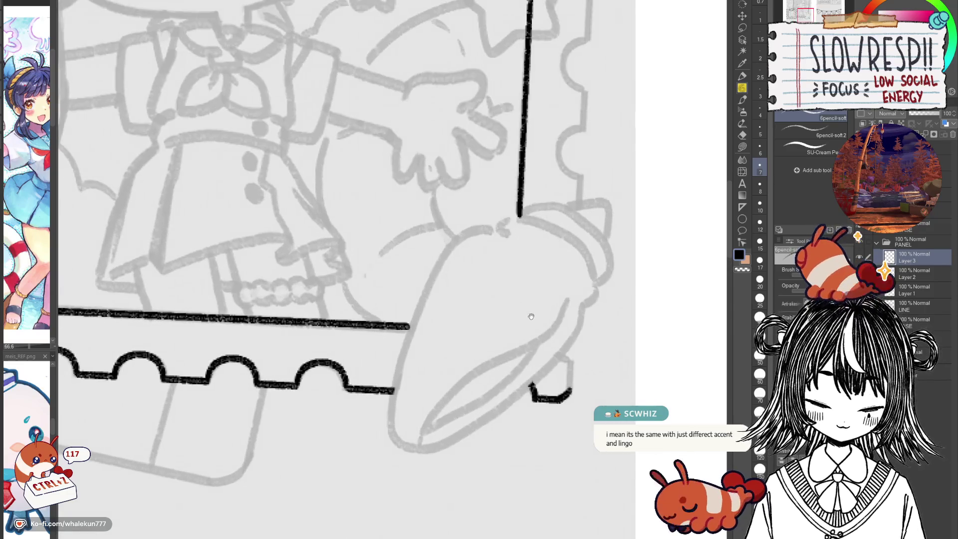
left_click(526, 330, "ctrl")
left_click(529, 329, "ctrl")
left_click(531, 331, "alt")
left_click(525, 325, "alt")
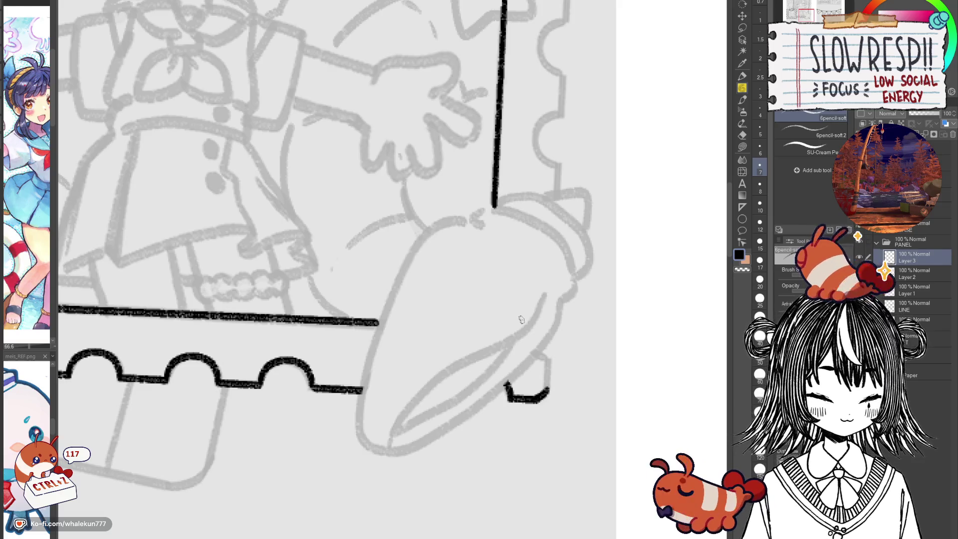
mouse_move(457, 219)
left_mouse_down()
mouse_move(480, 245)
mouse_move(437, 277)
mouse_move(394, 384)
mouse_move(384, 464)
mouse_move(403, 473)
left_mouse_up()
key("ctrl+z")
key("ctrl+z")
mouse_move(489, 244)
left_mouse_down()
mouse_move(443, 275)
mouse_move(387, 407)
mouse_move(404, 479)
left_mouse_up()
key("ctrl+z")
mouse_move(506, 324)
left_mouse_down()
mouse_move(480, 188)
mouse_move(451, 209)
mouse_move(470, 350)
mouse_move(505, 407)
left_mouse_up()
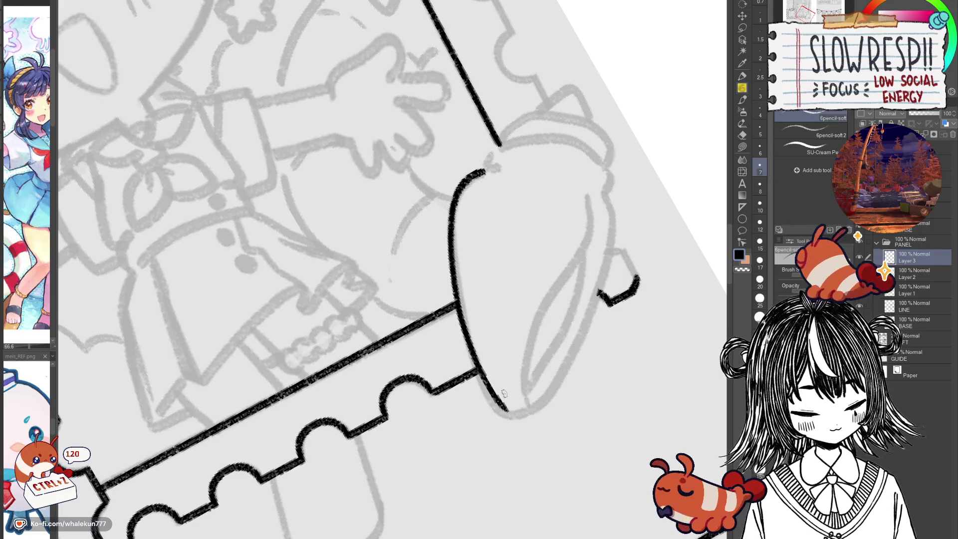
key("ctrl+z")
mouse_move(481, 172)
left_mouse_down()
mouse_move(461, 192)
mouse_move(452, 313)
mouse_move(477, 183)
mouse_move(451, 240)
mouse_move(469, 359)
mouse_move(507, 414)
mouse_move(480, 177)
mouse_move(454, 200)
mouse_move(469, 339)
mouse_move(502, 414)
mouse_move(525, 421)
left_mouse_up()
key("ctrl+z")
key("ctrl+z")
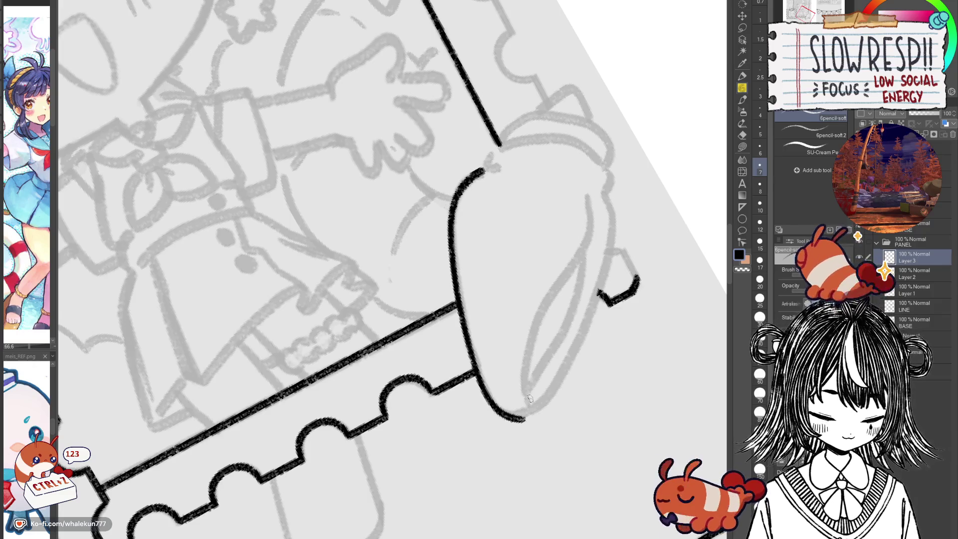
key("minus")
key("minus")
Redraw the bottom curve of the foot outline over the frame's corner.
left_click_drag(516, 370, 478, 332)
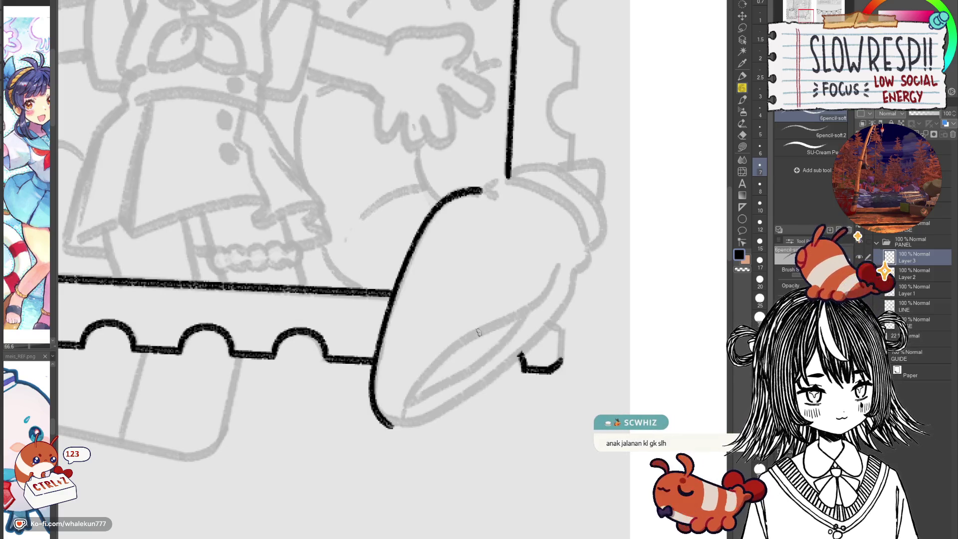
mouse_move(372, 423)
left_mouse_down()
mouse_move(418, 424)
mouse_move(461, 397)
left_mouse_up()
key("ctrl+z")
key("ctrl+z")
mouse_move(377, 413)
left_mouse_down()
mouse_move(424, 418)
mouse_move(479, 381)
mouse_move(428, 417)
mouse_move(469, 396)
left_mouse_up()
key("ctrl+z")
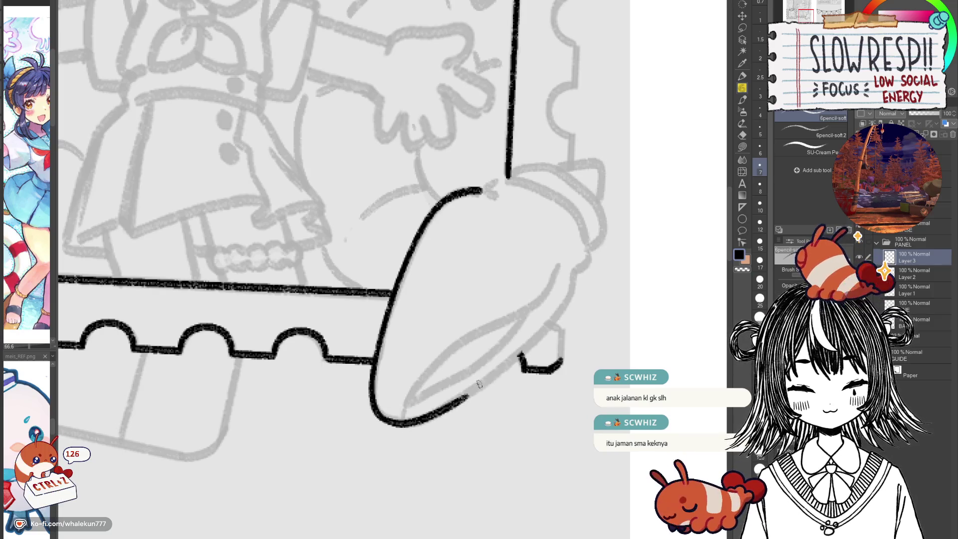
left_click_drag(522, 343, 504, 360)
key("h")
key("h")
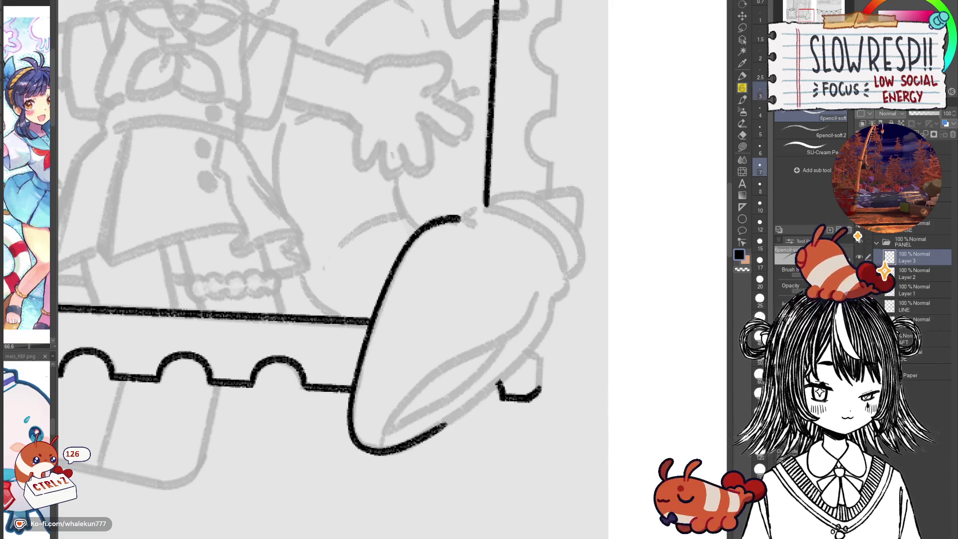
mouse_move(515, 239)
left_mouse_down()
mouse_move(513, 272)
mouse_move(506, 250)
mouse_move(370, 280)
mouse_move(423, 305)
left_mouse_up()
Join the foot curve to the vertical frame line and redraw its left curve and contour stroke.
left_click_drag(368, 284, 396, 271)
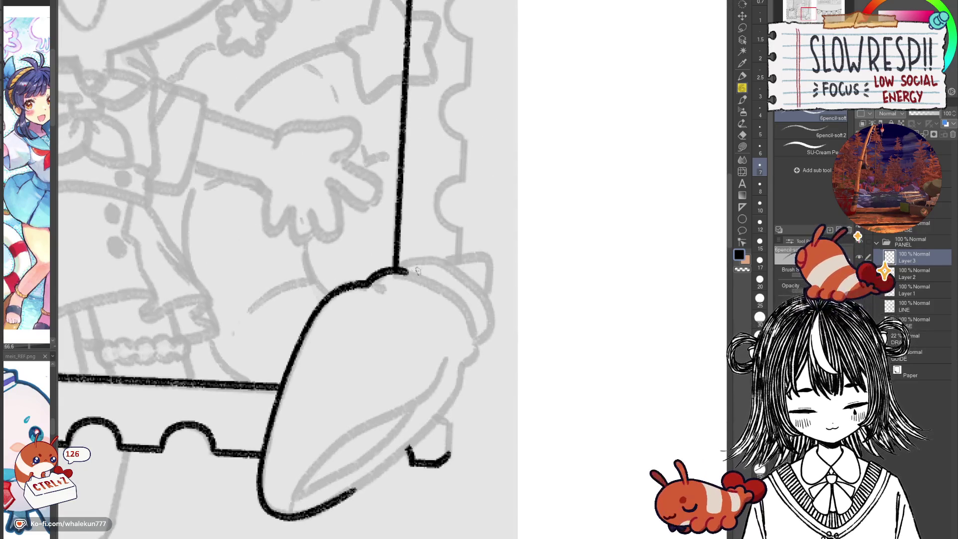
key("h")
mouse_move(377, 331)
left_mouse_down()
mouse_move(442, 267)
mouse_move(385, 315)
mouse_move(378, 337)
left_mouse_up()
key("ctrl+z")
key("ctrl+z")
left_click_drag(437, 268, 379, 335)
key("ctrl+z")
mouse_move(439, 268)
left_mouse_down()
mouse_move(405, 292)
mouse_move(379, 328)
mouse_move(390, 363)
mouse_move(397, 350)
mouse_move(508, 299)
mouse_move(581, 325)
mouse_move(569, 340)
left_mouse_up()
key("ctrl+z")
key("h")
key("ctrl+z")
key("ctrl+z")
mouse_move(555, 417)
left_mouse_down()
mouse_move(572, 331)
mouse_move(569, 375)
left_mouse_up()
left_click_drag(569, 314, 568, 323)
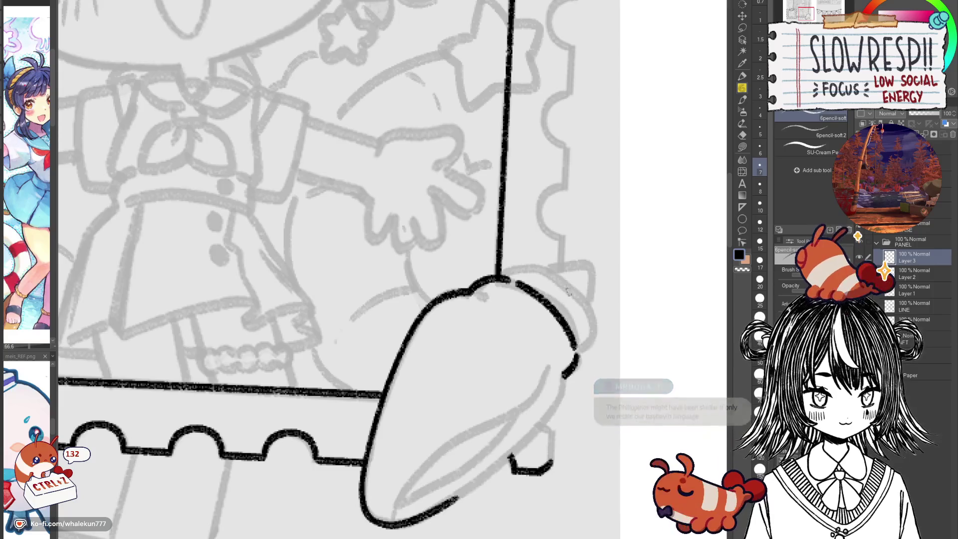
key("ctrl+z")
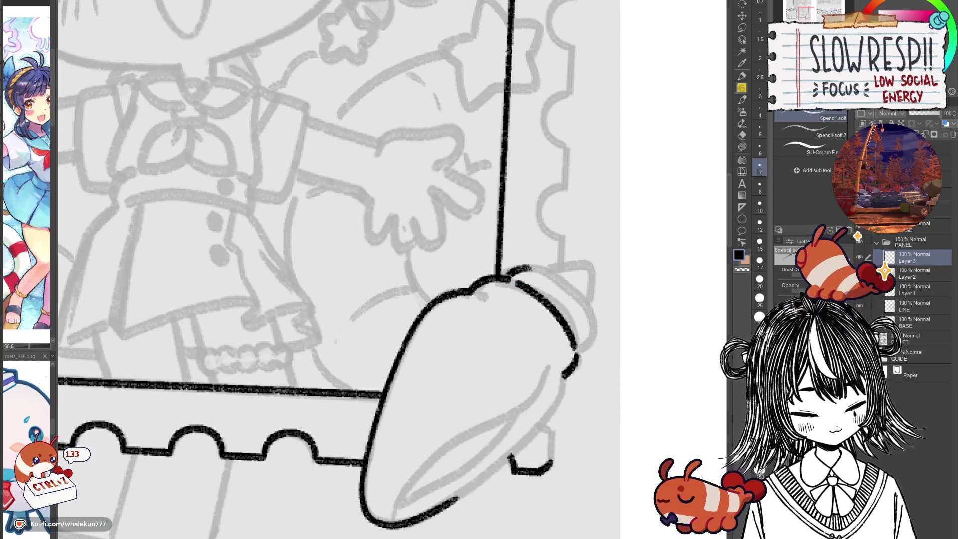
Ink the left edge of the conch shell outline, redrawing the first stroke that missed.
key("h")
left_click_drag(293, 275, 528, 240)
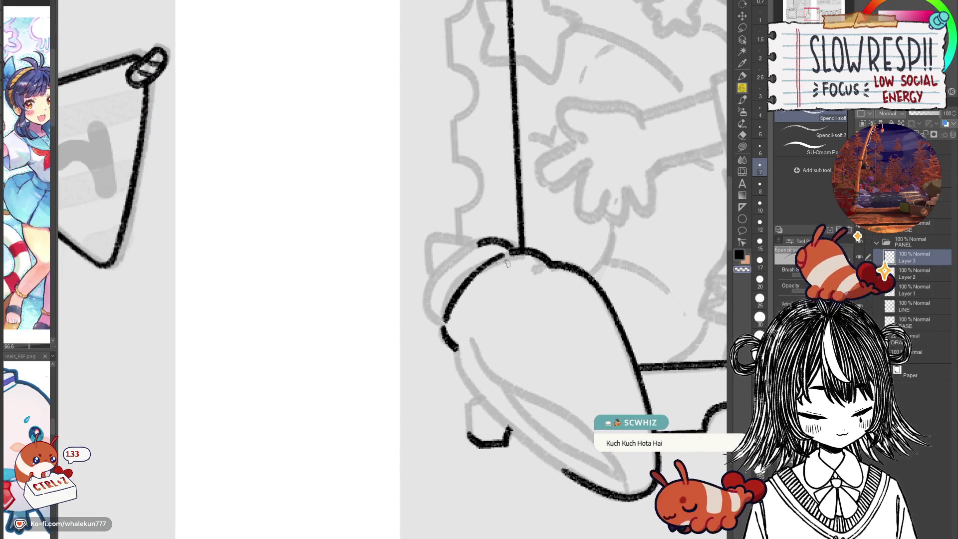
scroll(467, 293, "up", 1)
scroll(466, 294, "right", 1)
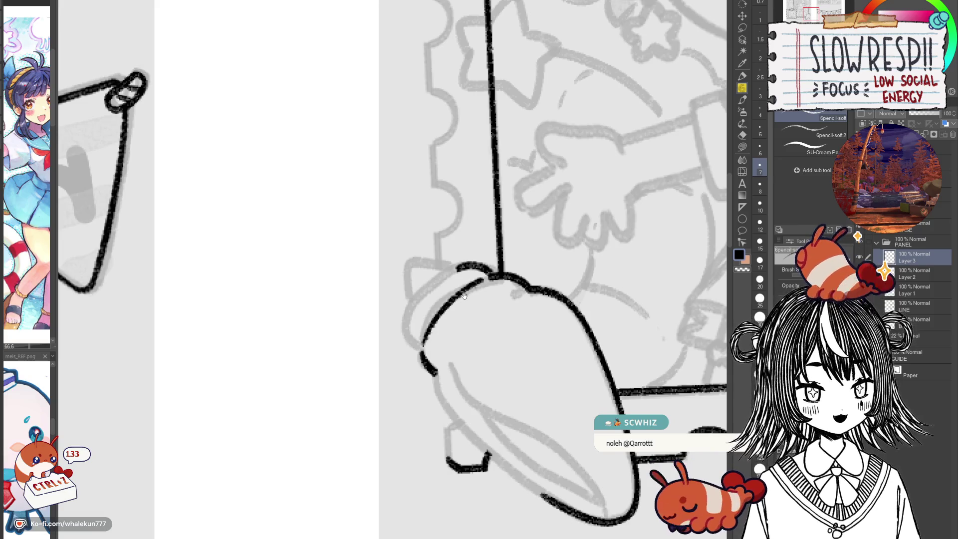
left_click_drag(464, 295, 534, 292)
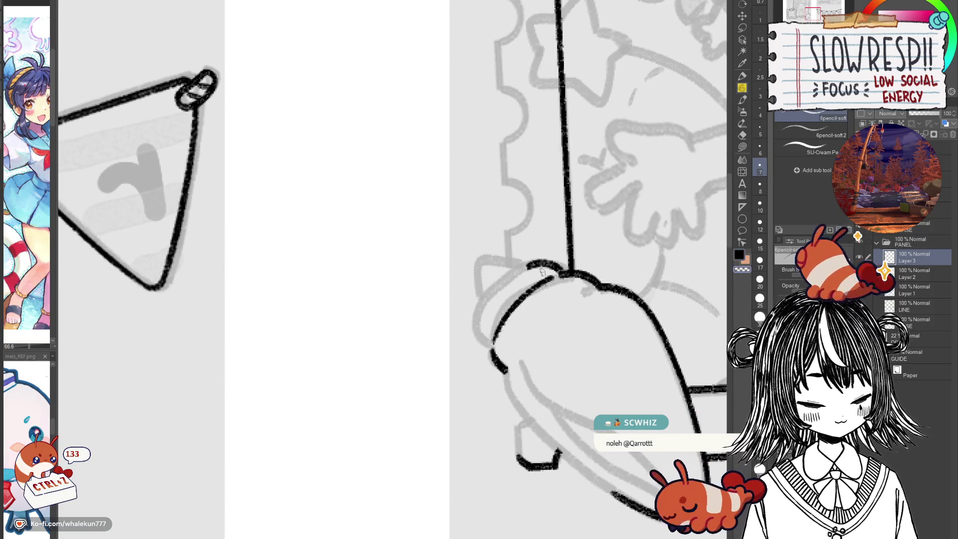
mouse_move(527, 265)
left_mouse_down()
mouse_move(483, 312)
mouse_move(486, 356)
left_mouse_up()
key("ctrl+z")
mouse_move(520, 268)
left_mouse_down()
mouse_move(479, 319)
mouse_move(492, 350)
left_mouse_up()
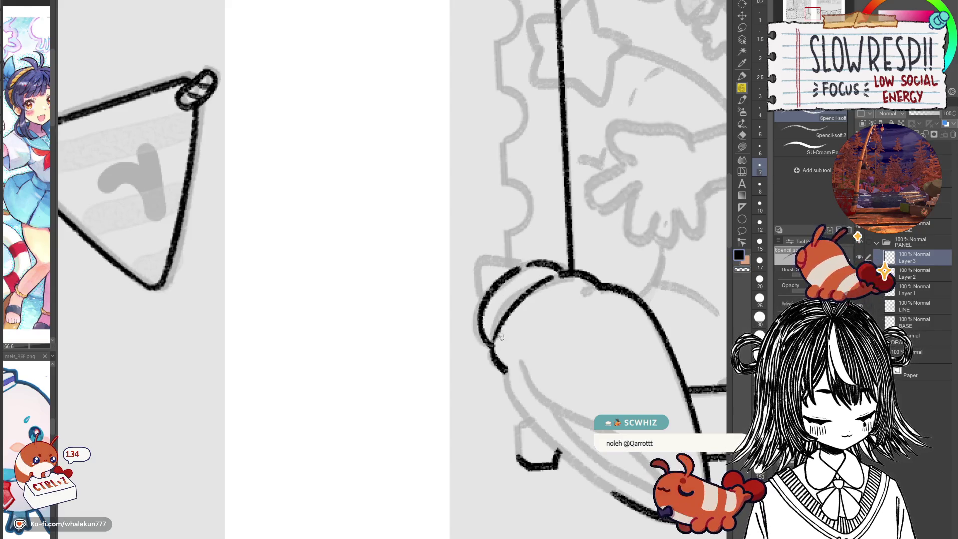
key("h")
Ink the shell's pointed top curve and lower-right outline, redoing strokes until they match the sketch.
mouse_move(399, 258)
left_mouse_down()
mouse_move(440, 258)
mouse_move(440, 302)
mouse_move(422, 254)
mouse_move(440, 291)
mouse_move(435, 254)
mouse_move(436, 284)
mouse_move(601, 201)
left_mouse_up()
key("ctrl+z")
key("ctrl+z")
mouse_move(581, 282)
left_mouse_down()
mouse_move(557, 337)
mouse_move(514, 375)
mouse_move(456, 405)
left_mouse_up()
left_click_drag(528, 366, 534, 330)
key("ctrl+z")
mouse_move(587, 244)
left_mouse_down()
mouse_move(582, 270)
mouse_move(546, 315)
mouse_move(465, 372)
left_mouse_up()
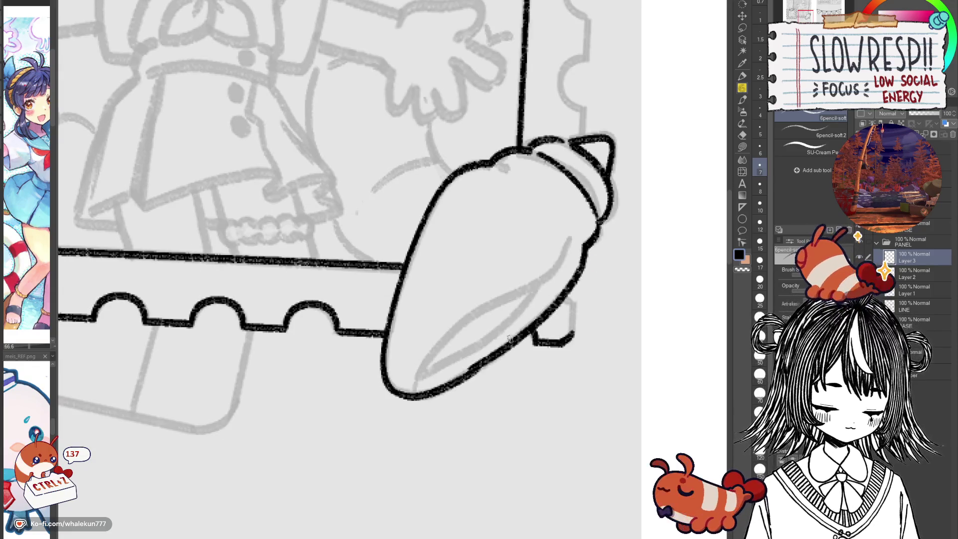
key("ctrl+z")
mouse_move(586, 244)
left_mouse_down()
mouse_move(584, 260)
mouse_move(531, 327)
mouse_move(464, 365)
left_mouse_up()
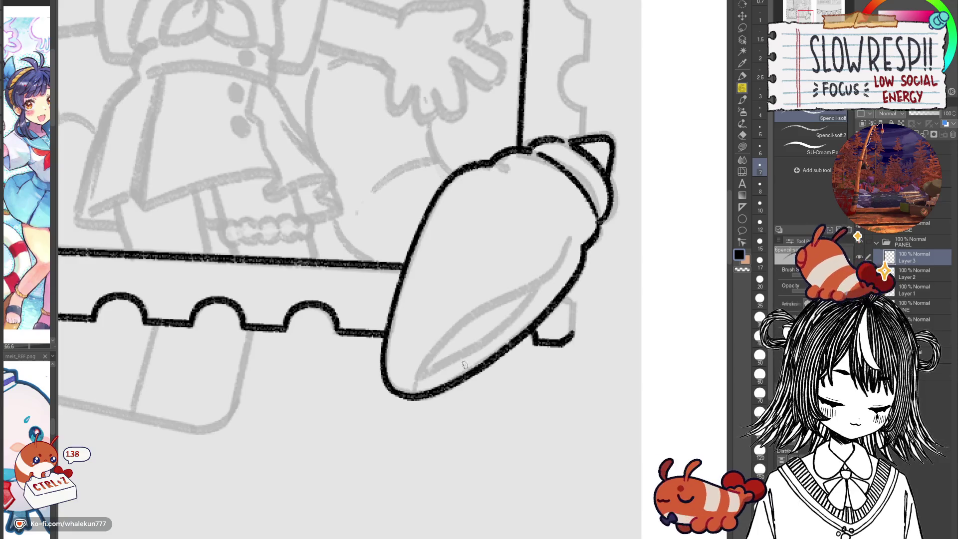
key("h")
key("h")
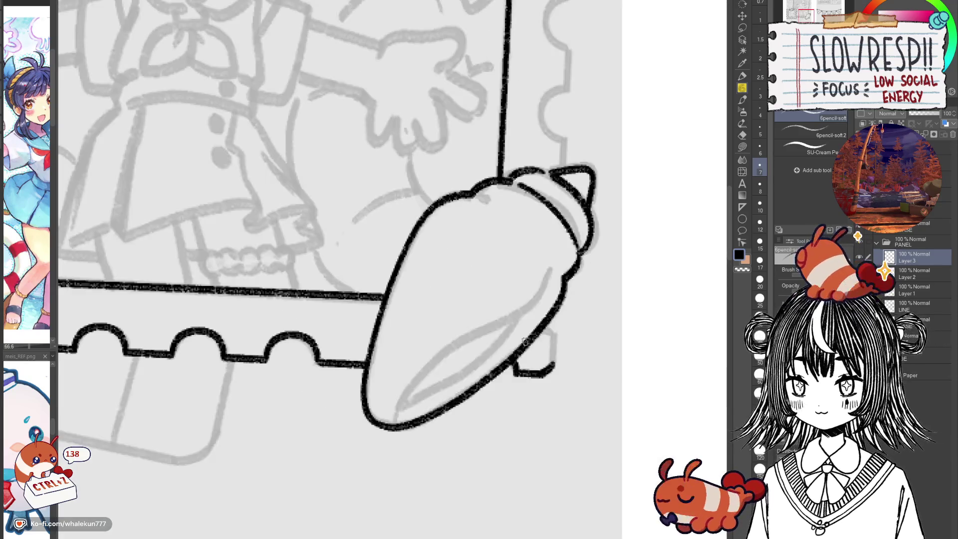
left_click_drag(524, 341, 522, 359)
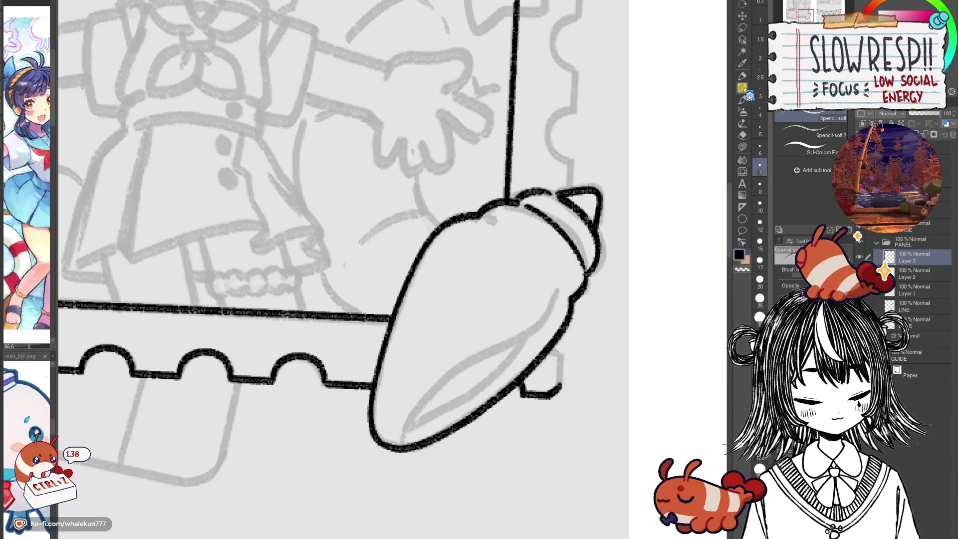
Ink the curved lip lines along the shell's underside, redrawing until the opening looks clean.
mouse_move(521, 280)
left_mouse_down()
mouse_move(556, 231)
mouse_move(584, 256)
left_mouse_up()
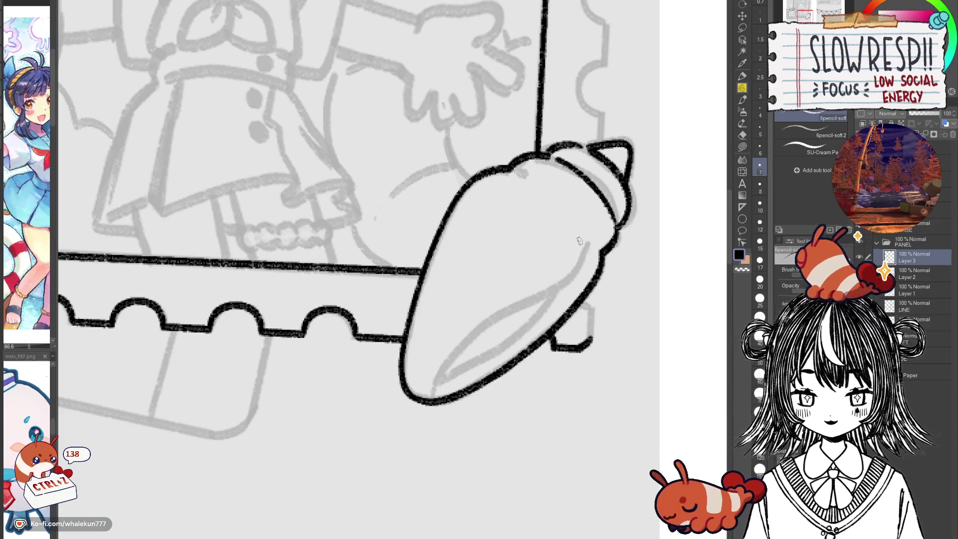
left_click_drag(602, 193, 579, 200)
mouse_move(566, 243)
left_mouse_down()
mouse_move(535, 285)
mouse_move(449, 337)
mouse_move(409, 399)
left_mouse_up()
key("ctrl+z")
mouse_move(565, 243)
left_mouse_down()
mouse_move(554, 267)
mouse_move(417, 369)
mouse_move(404, 400)
left_mouse_up()
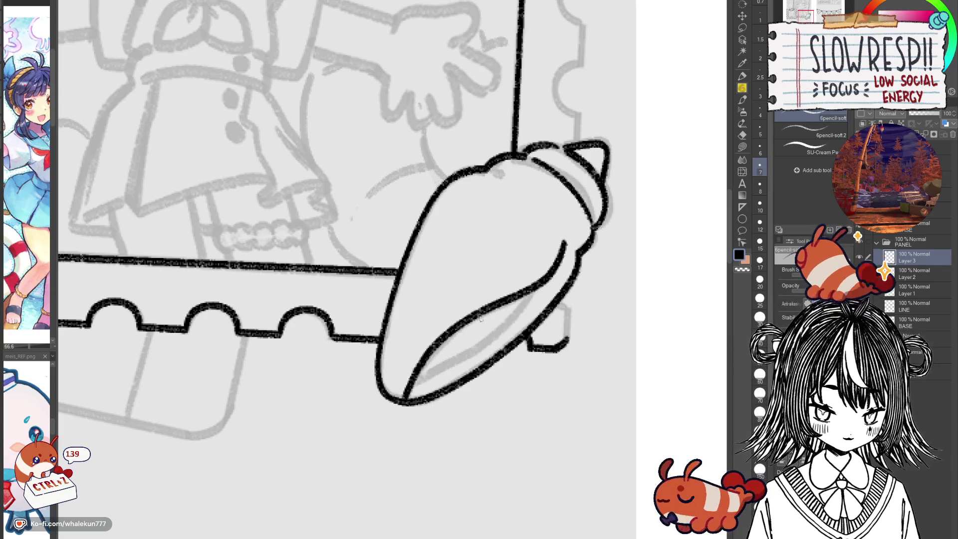
mouse_move(534, 285)
left_mouse_down()
mouse_move(489, 336)
mouse_move(412, 387)
left_mouse_up()
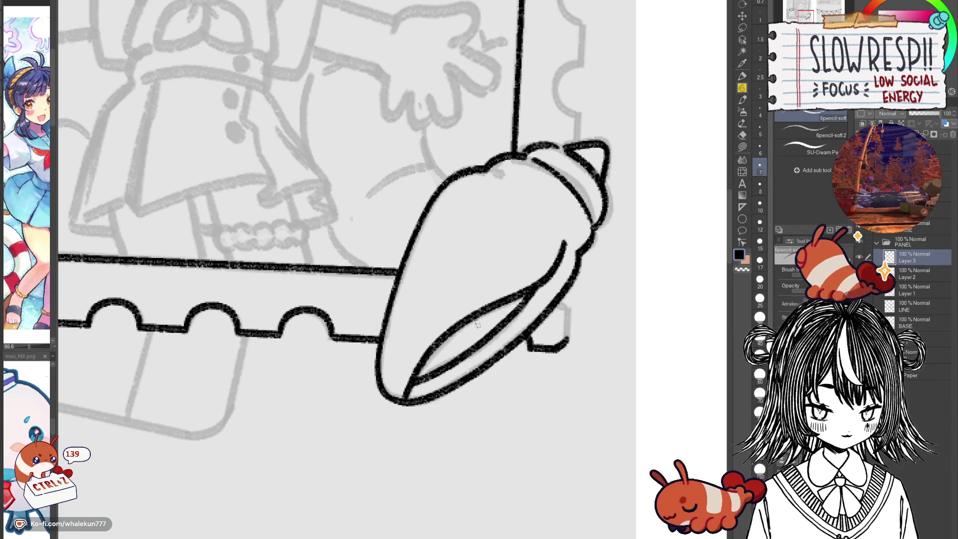
key("ctrl+z")
key("ctrl+z")
mouse_move(566, 243)
left_mouse_down()
mouse_move(413, 378)
mouse_move(498, 328)
mouse_move(533, 290)
mouse_move(528, 297)
left_mouse_up()
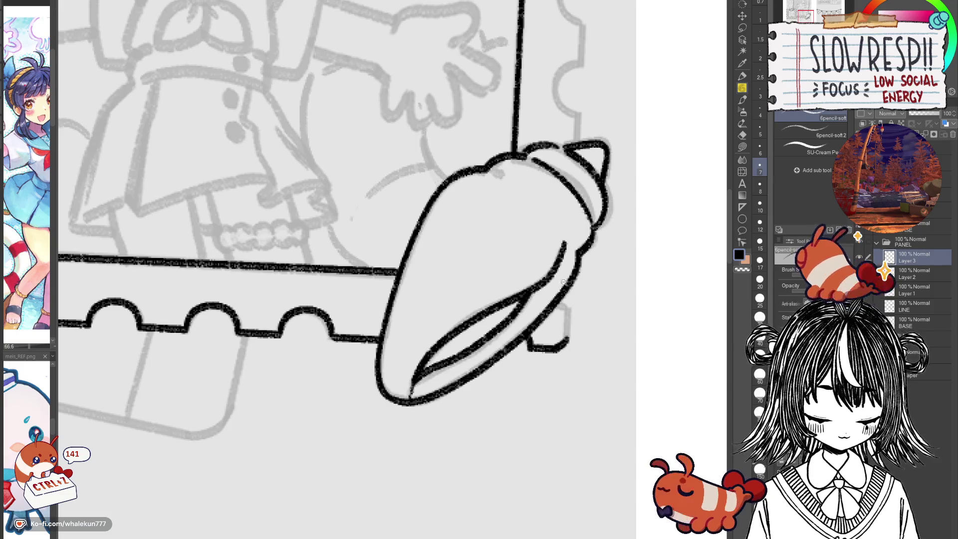
Mirror the canvas view back and forth to check the inked shell opening.
scroll(561, 332, "down", 2)
scroll(561, 332, "up", 2)
left_click_drag(468, 313, 482, 318)
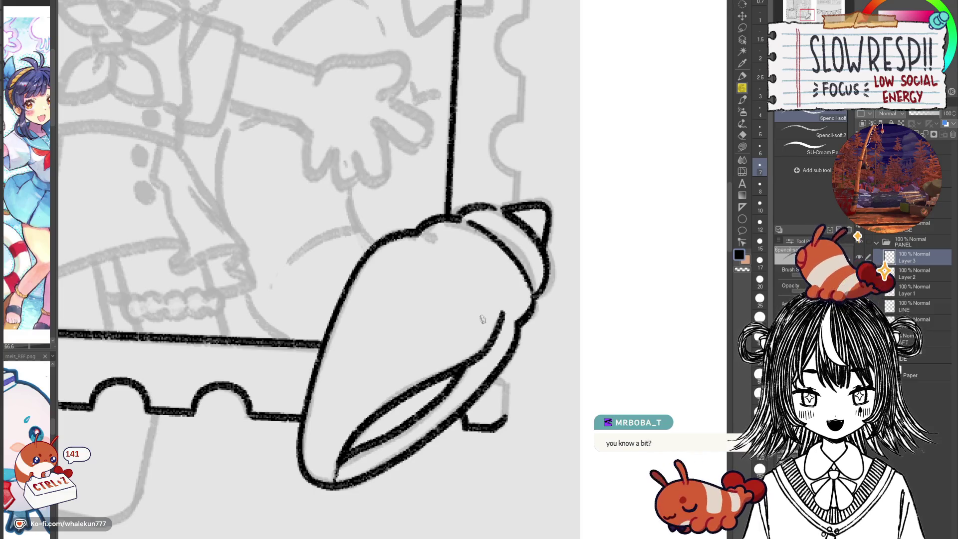
key("h")
key("h")
left_click_drag(499, 314, 516, 308)
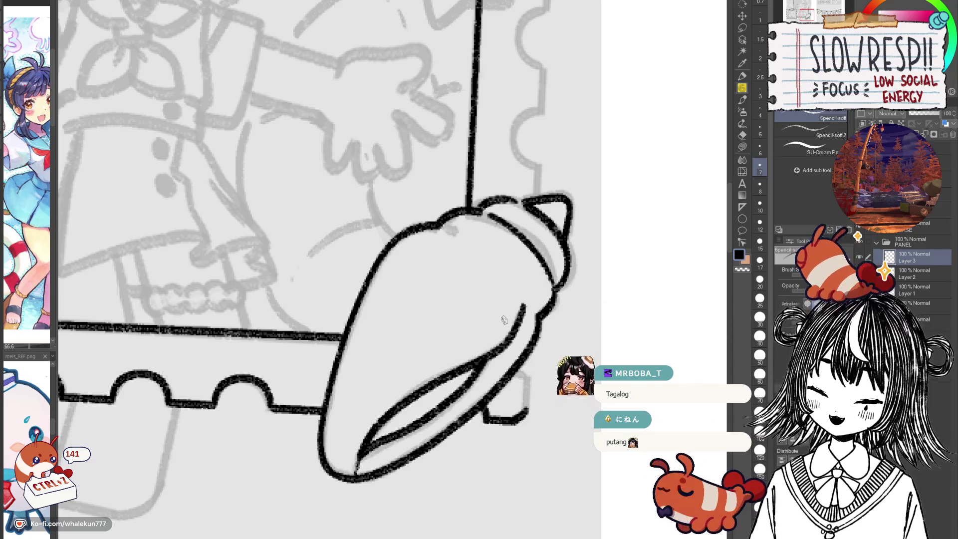
left_click_drag(505, 318, 484, 333)
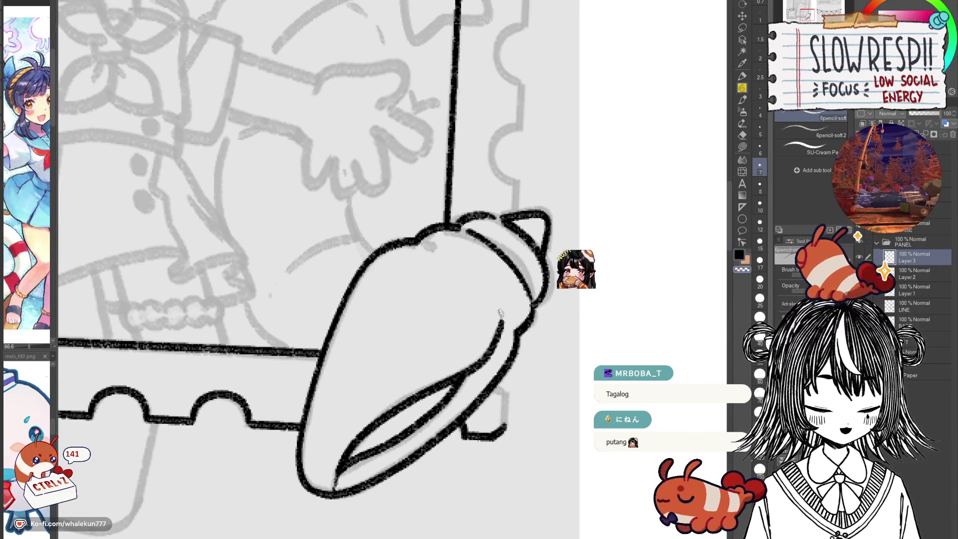
key("h")
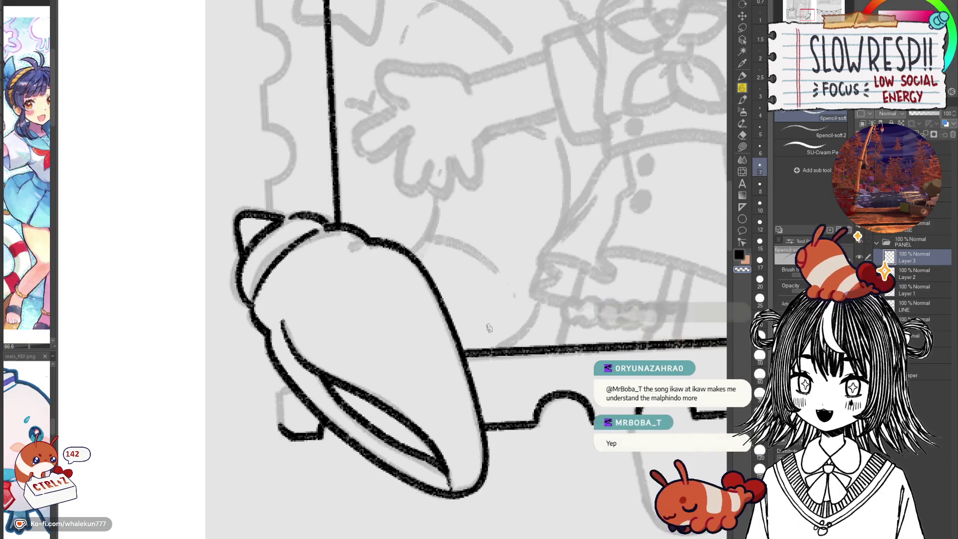
Mirror the canvas to compare, and try a short accent stroke at the shell's top, then undo it.
key("h")
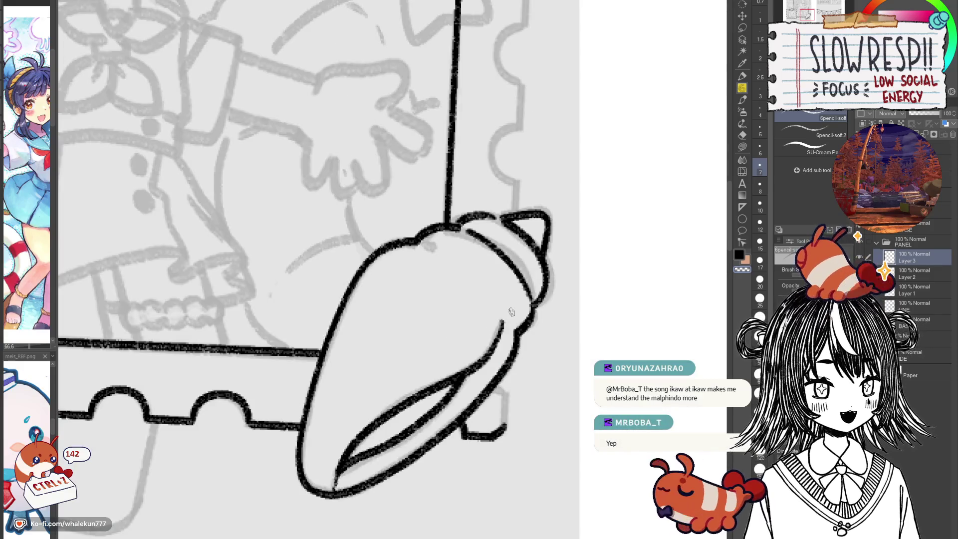
key("h")
key("h")
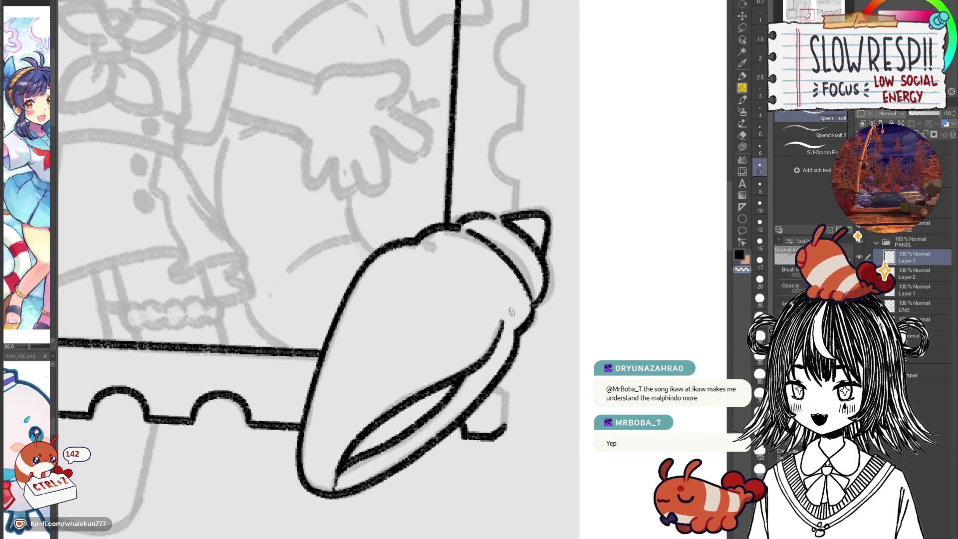
key("h")
key("h")
key("h")
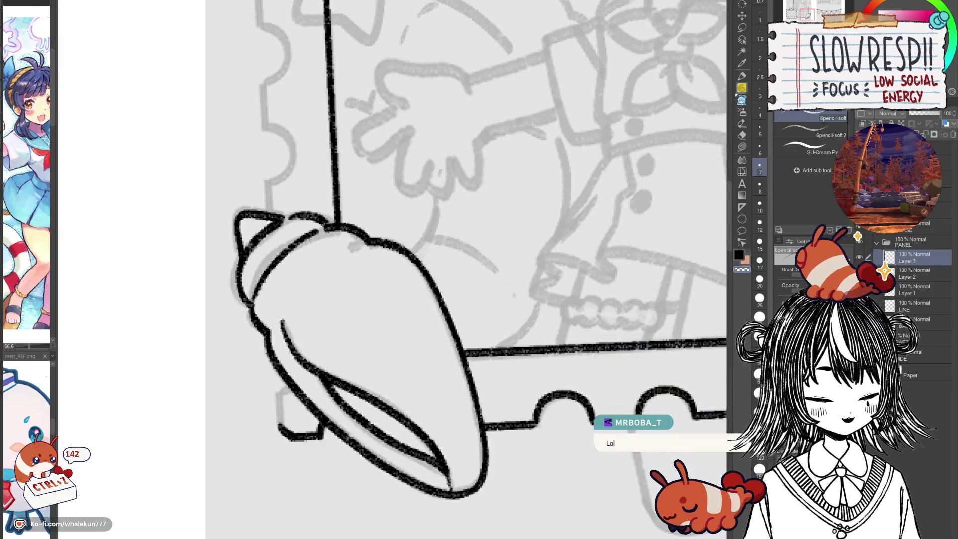
scroll(452, 247, "left", 3)
mouse_move(472, 235)
left_mouse_down()
mouse_move(492, 233)
mouse_move(504, 211)
left_mouse_up()
key("ctrl+z")
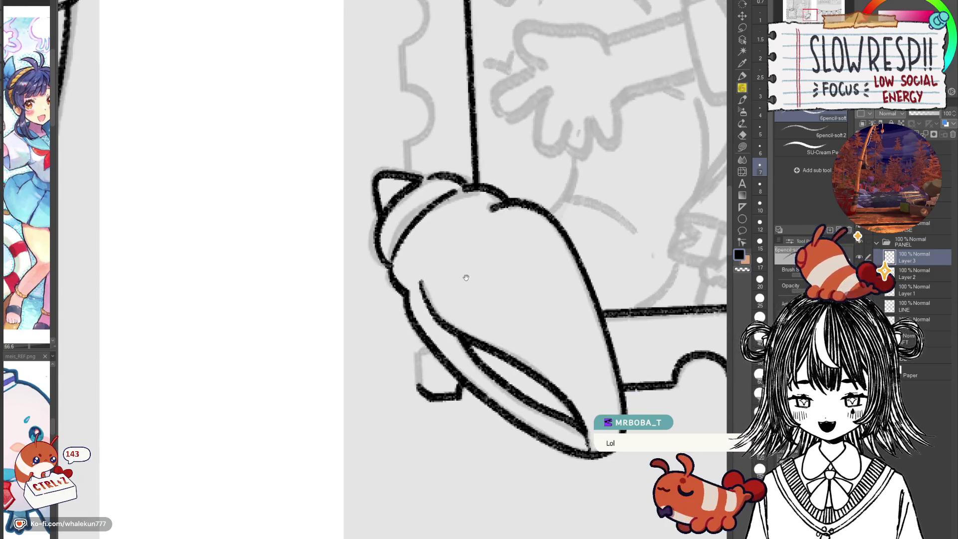
key("h")
Ink the small squared tab behind the shell's right side, redrawing its lower-right corner.
mouse_move(379, 365)
left_mouse_down()
mouse_move(513, 302)
mouse_move(561, 328)
left_mouse_up()
mouse_move(527, 299)
left_mouse_down()
mouse_move(544, 306)
mouse_move(546, 321)
left_mouse_up()
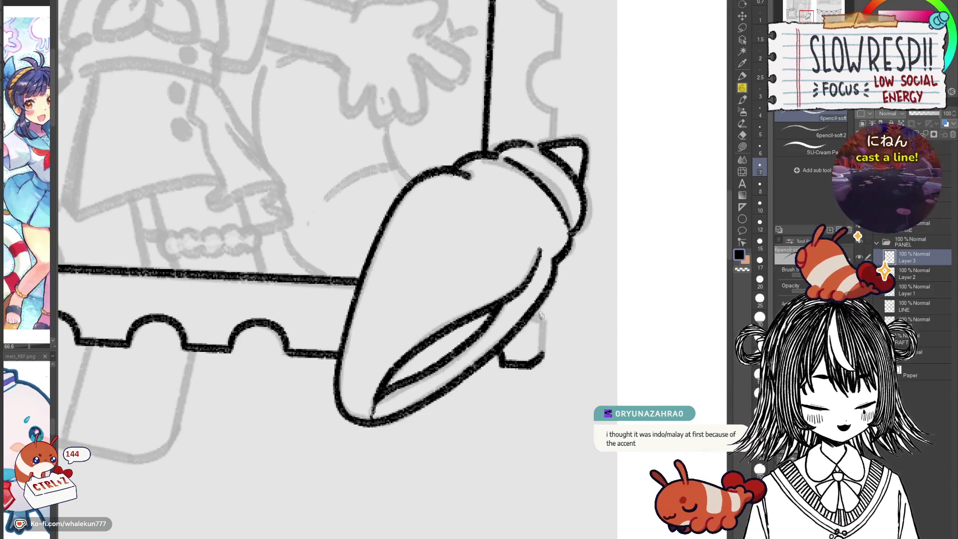
left_click_drag(547, 324, 534, 322)
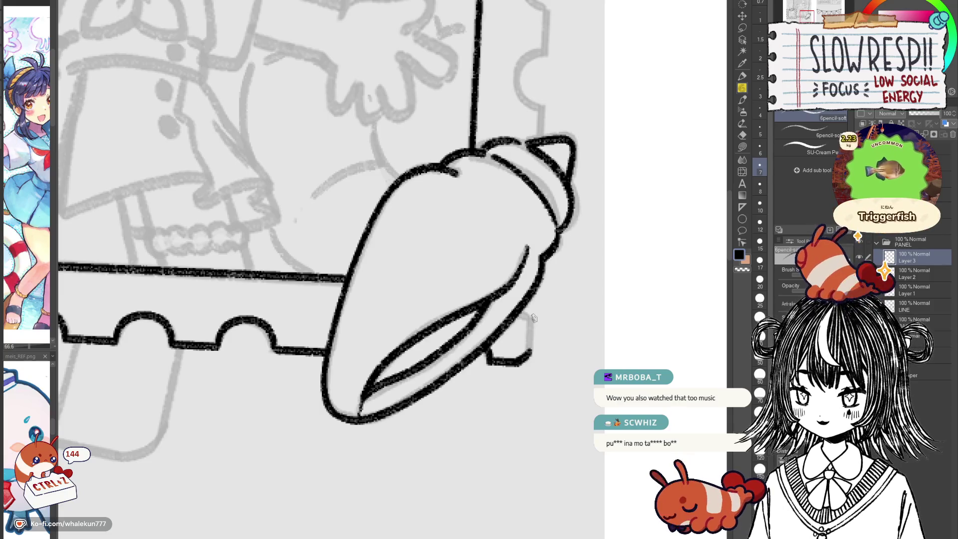
mouse_move(533, 318)
left_mouse_down()
mouse_move(533, 306)
mouse_move(532, 333)
left_mouse_up()
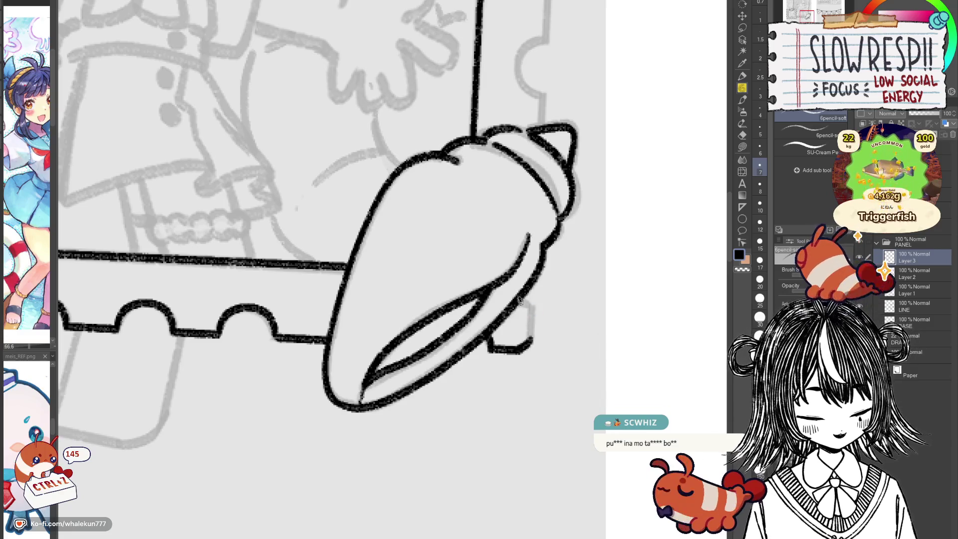
key("ctrl+z")
key("ctrl+z")
left_click_drag(532, 331, 530, 348)
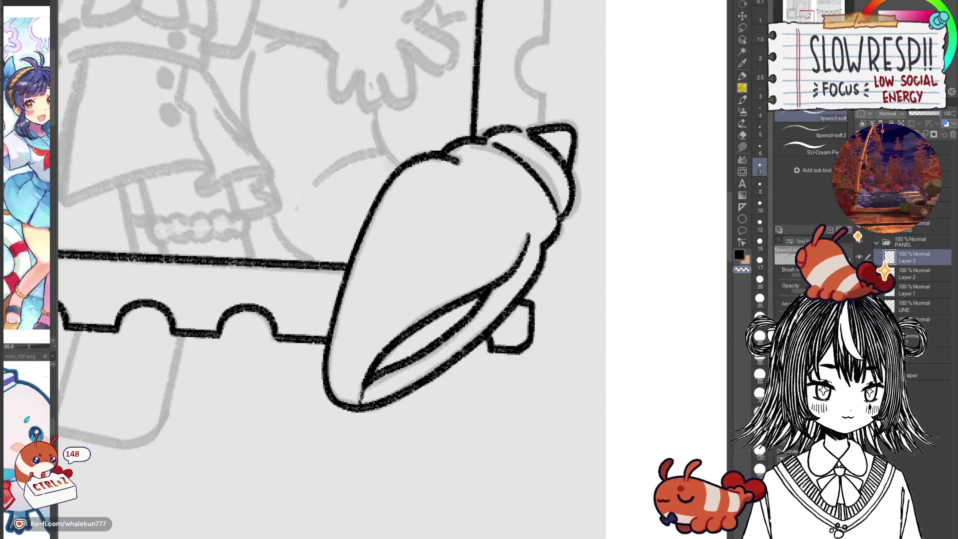
Pan and zoom out to view the finished frame, taped stamp and conch shell.
mouse_move(562, 120)
left_mouse_down()
mouse_move(572, 355)
mouse_move(587, 237)
left_mouse_up()
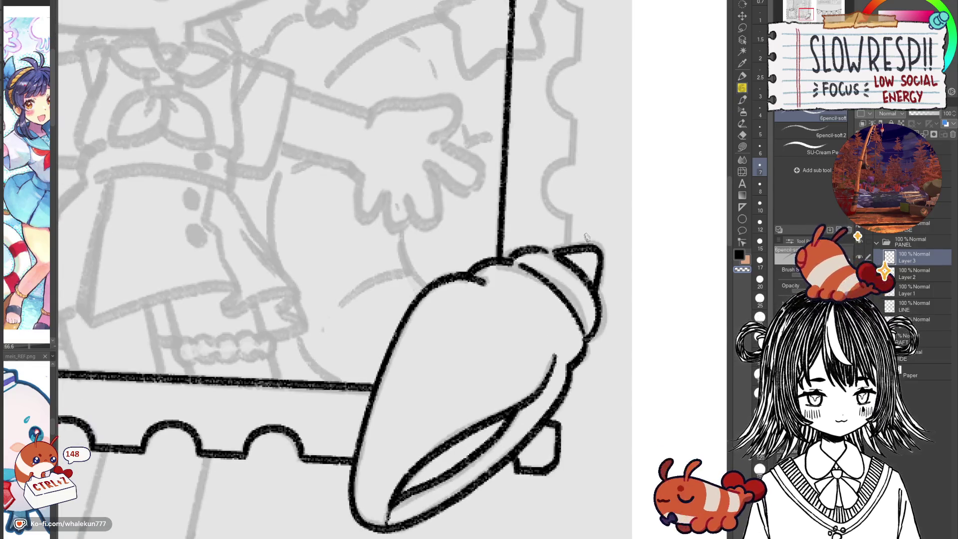
scroll(587, 238, "down", 5)
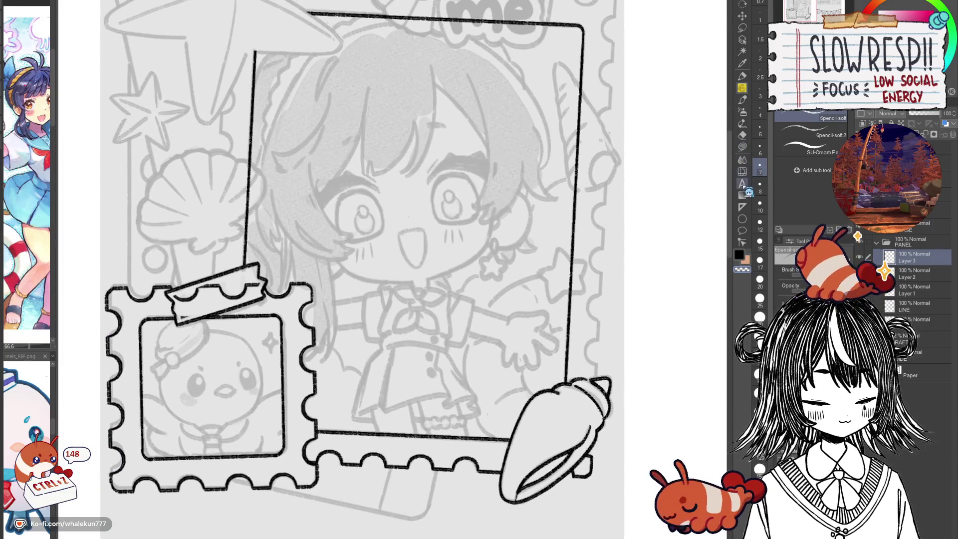
left_click(742, 207)
Pan across the page and the neighbouring page to review the inked lineart.
mouse_move(666, 222)
left_mouse_down()
mouse_move(654, 287)
mouse_move(658, 276)
left_mouse_up()
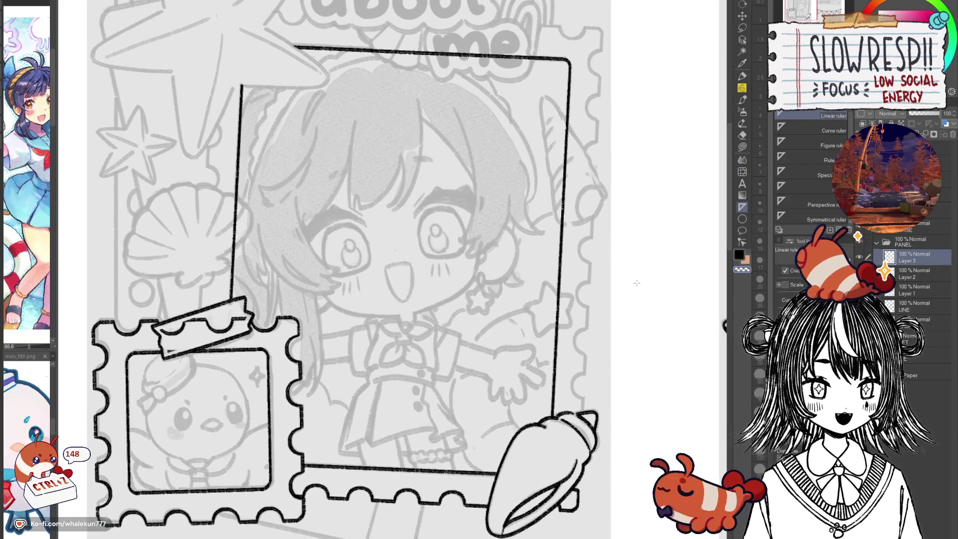
scroll(640, 315, "down", 3)
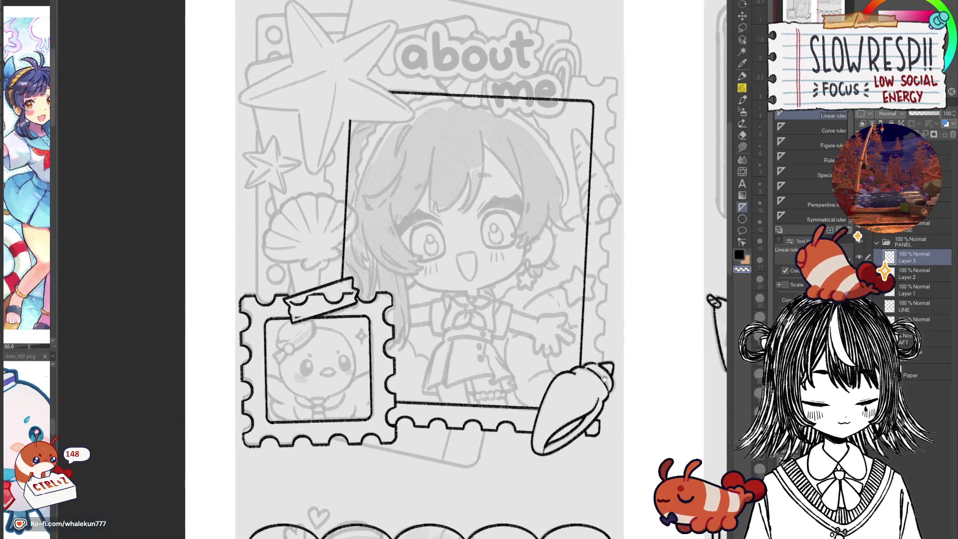
scroll(604, 289, "up", 3)
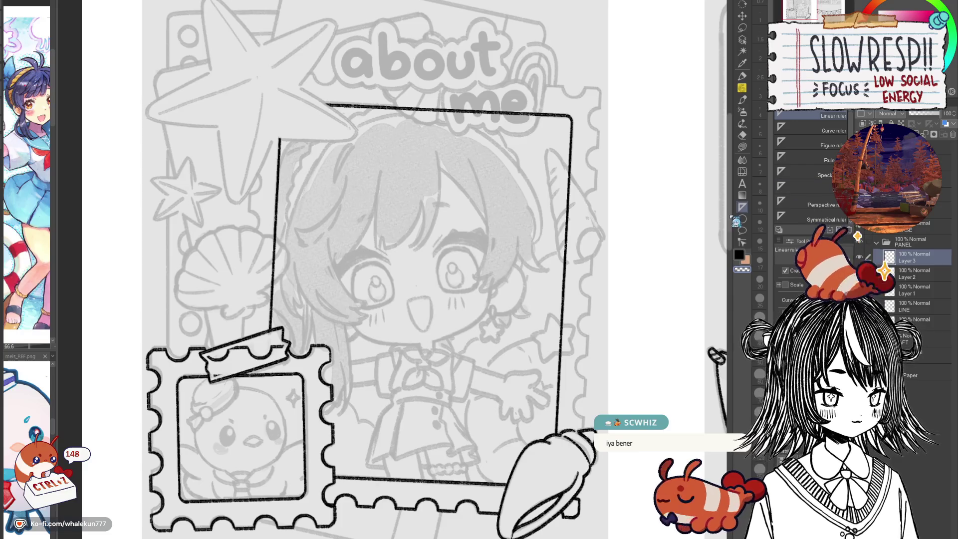
left_click_drag(550, 351, 481, 343)
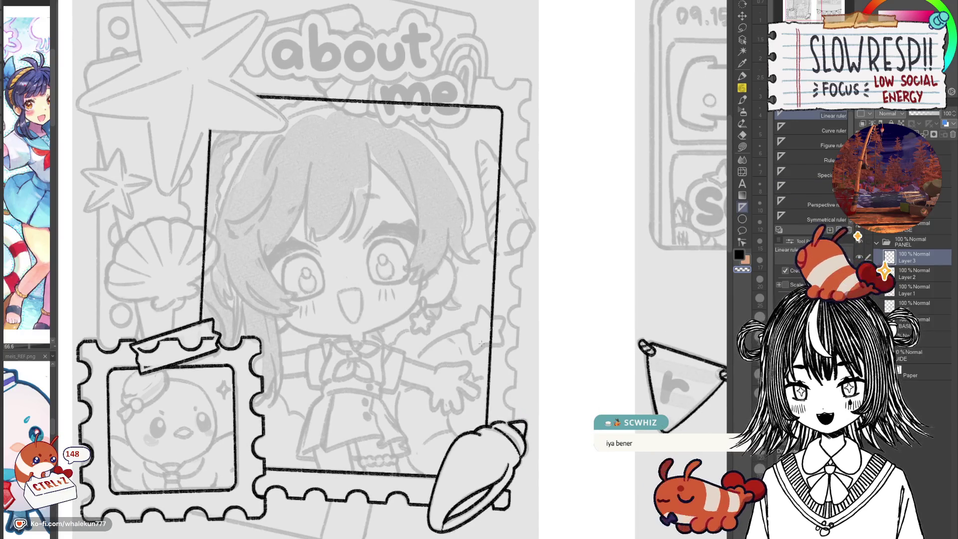
left_click_drag(552, 229, 579, 224)
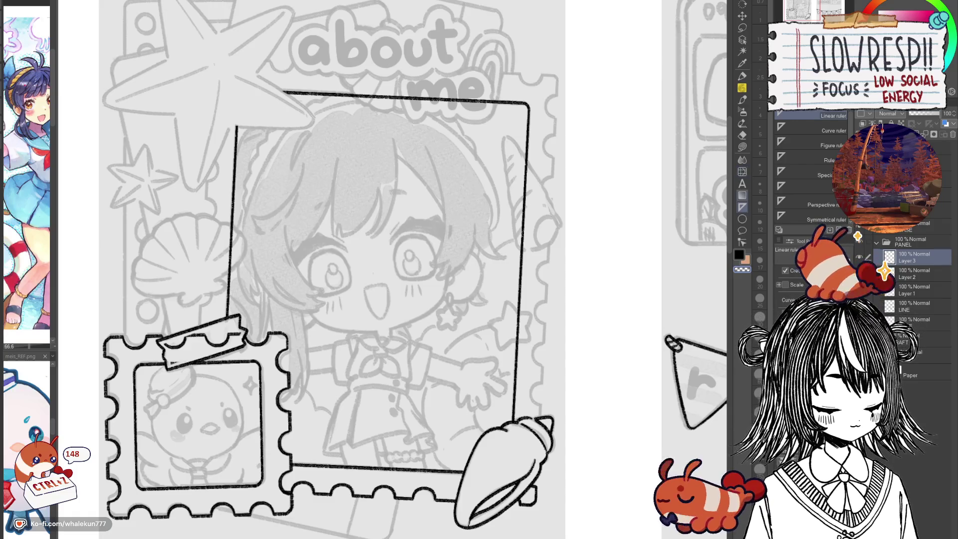
left_click(742, 88)
left_click_drag(645, 222, 674, 235)
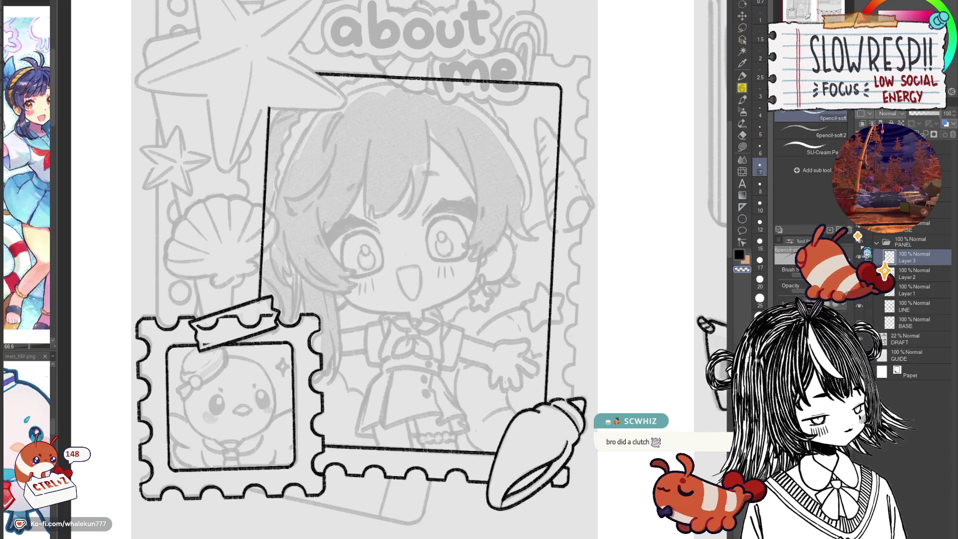
Add a new empty Layer 4 above Layer 3 with Ctrl+Shift+N.
left_click(742, 207)
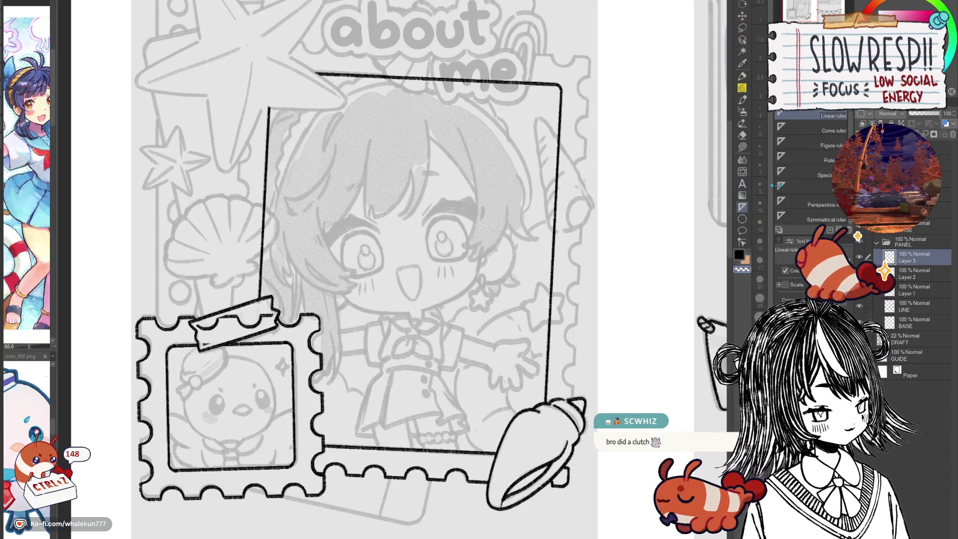
key("ctrl+shift+n")
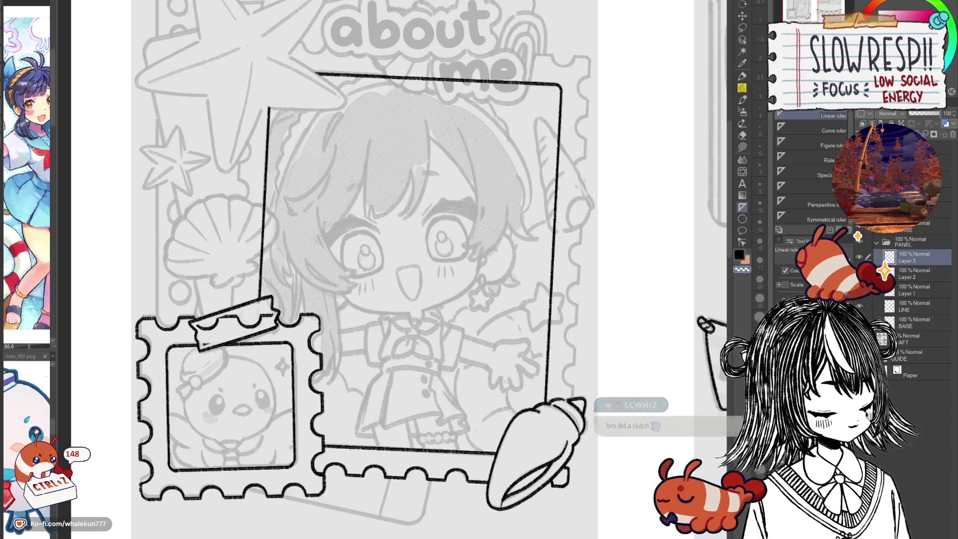
mouse_move(551, 325)
left_mouse_down()
mouse_move(576, 279)
mouse_move(603, 276)
left_mouse_up()
left_click(743, 28)
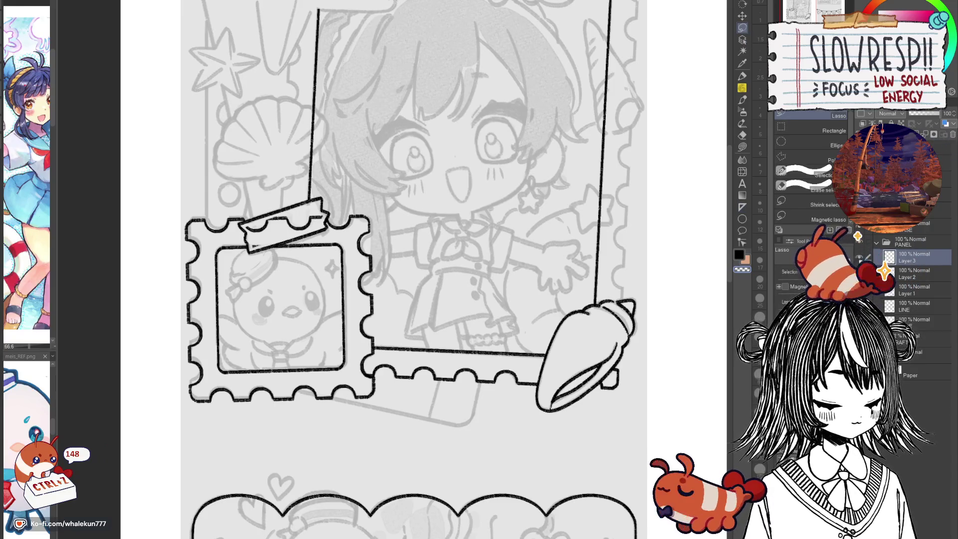
Copy a lassoed stretch of the stamp's scalloped bottom edge onto a new layer and rotate it slightly.
scroll(517, 352, "up", 3)
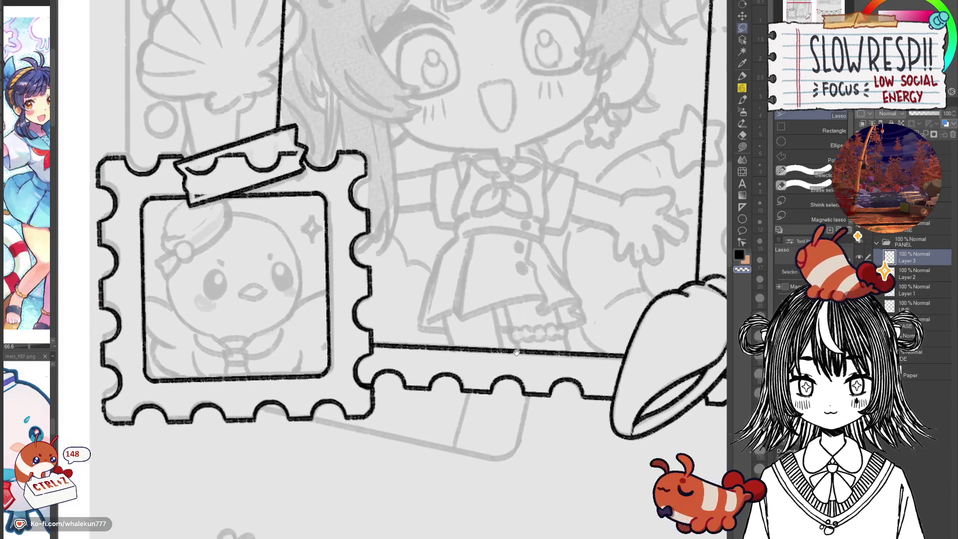
scroll(517, 353, "up", 2)
mouse_move(392, 384)
left_mouse_down()
mouse_move(419, 438)
mouse_move(583, 444)
mouse_move(569, 390)
mouse_move(437, 360)
left_mouse_up()
key("ctrl+c")
key("ctrl+v")
key("ctrl+t")
mouse_move(477, 499)
left_mouse_down()
mouse_move(535, 486)
mouse_move(479, 492)
left_mouse_up()
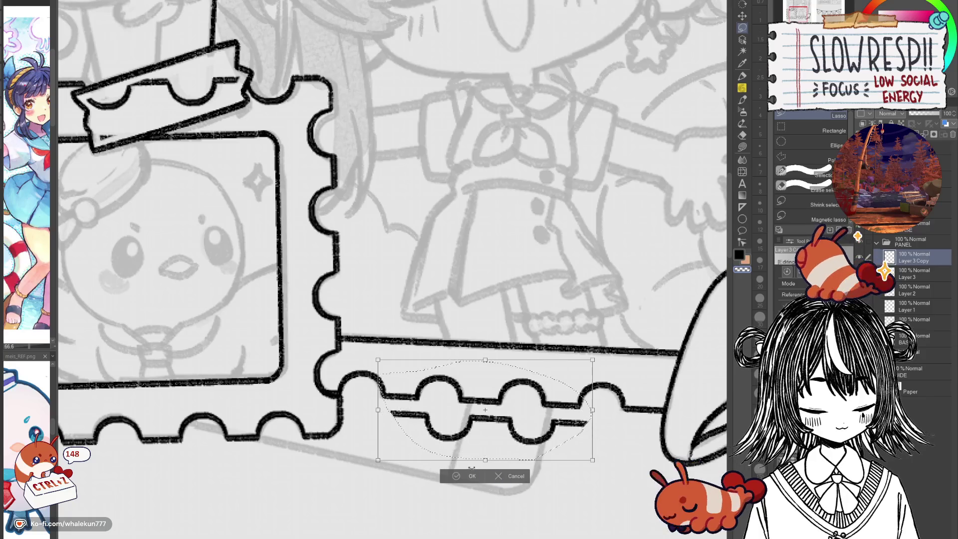
left_click(469, 476)
key("ctrl+d")
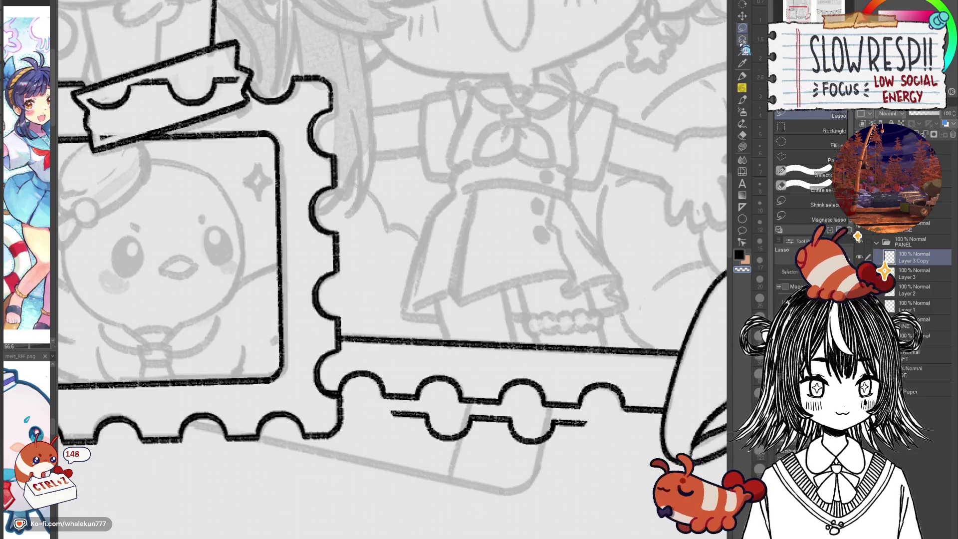
Move the copied scallop piece up toward the 'about me' title.
left_click(742, 16)
scroll(434, 523, "down", 5)
left_click_drag(433, 522, 480, 87)
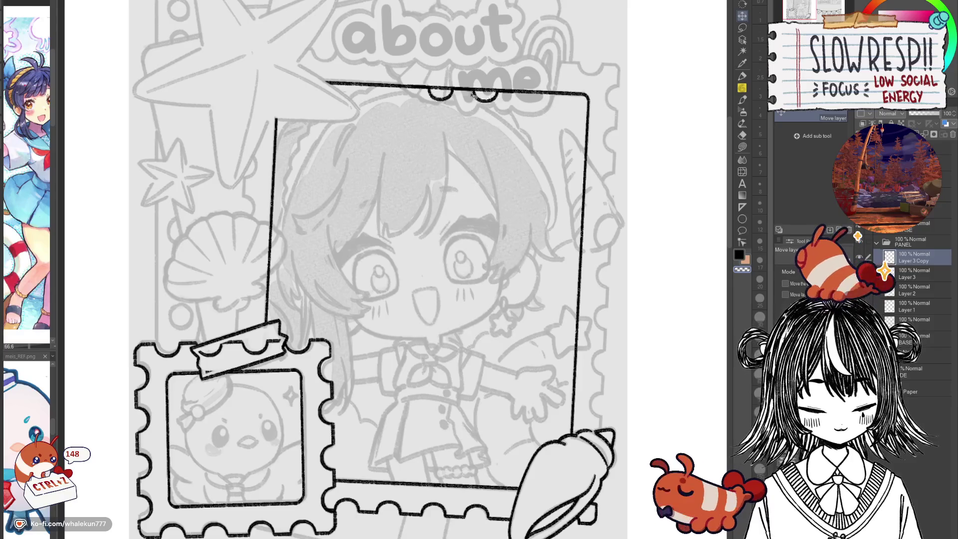
Position the scallop strip along the frame's top under 'about', undoing a stray duplicate.
scroll(479, 87, "up", 5)
left_click_drag(588, 374, 477, 342)
key("ctrl+plus")
key("ctrl+plus")
key("e")
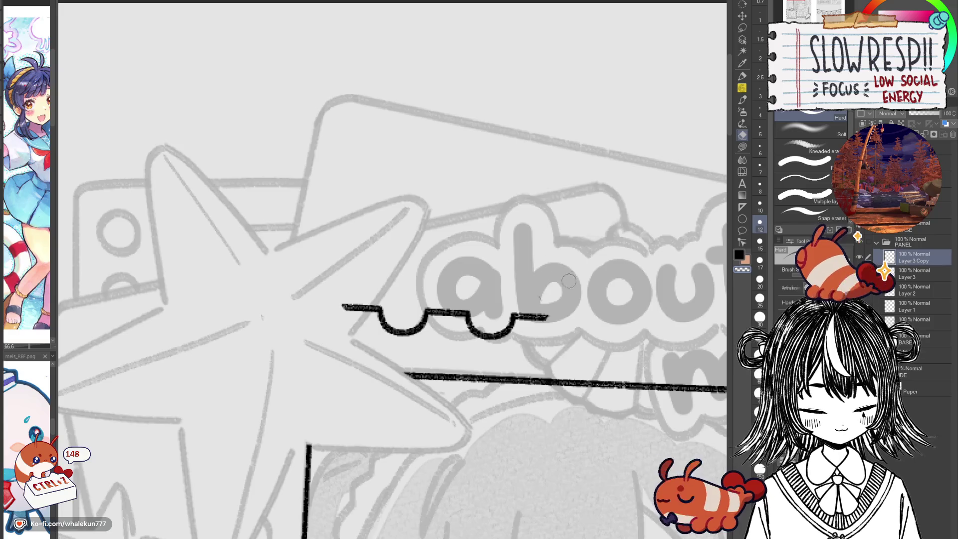
key("ctrl+minus")
key("ctrl+minus")
left_click_drag(586, 338, 430, 307)
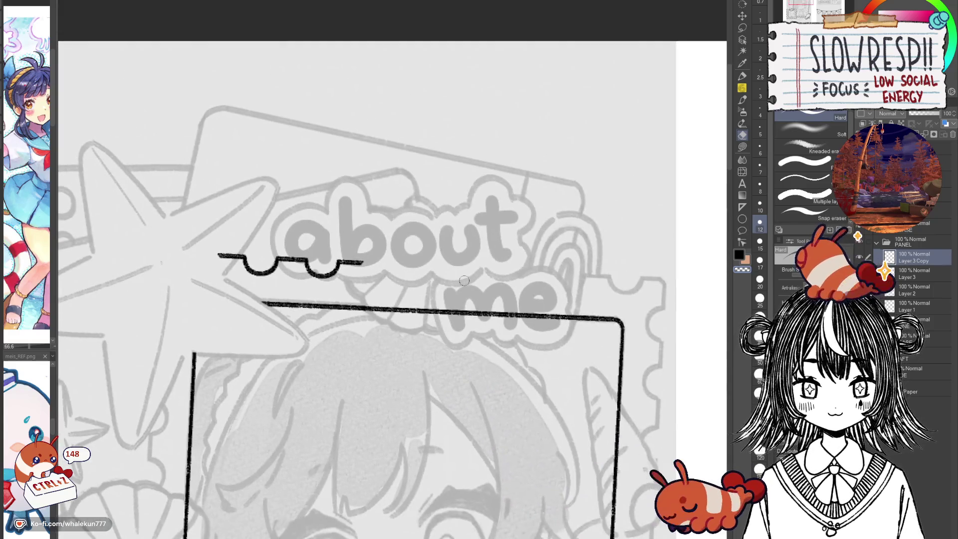
key("k")
mouse_move(330, 290)
left_mouse_down()
mouse_move(274, 296)
mouse_move(499, 340)
mouse_move(539, 324)
left_mouse_up()
key("ctrl+z")
Duplicate the scallop strip and place the copy at the frame's top right beside 'me'.
mouse_move(198, 306)
left_mouse_down()
mouse_move(413, 327)
mouse_move(448, 349)
left_mouse_up()
scroll(413, 327, "up", 2)
scroll(448, 350, "down", 1)
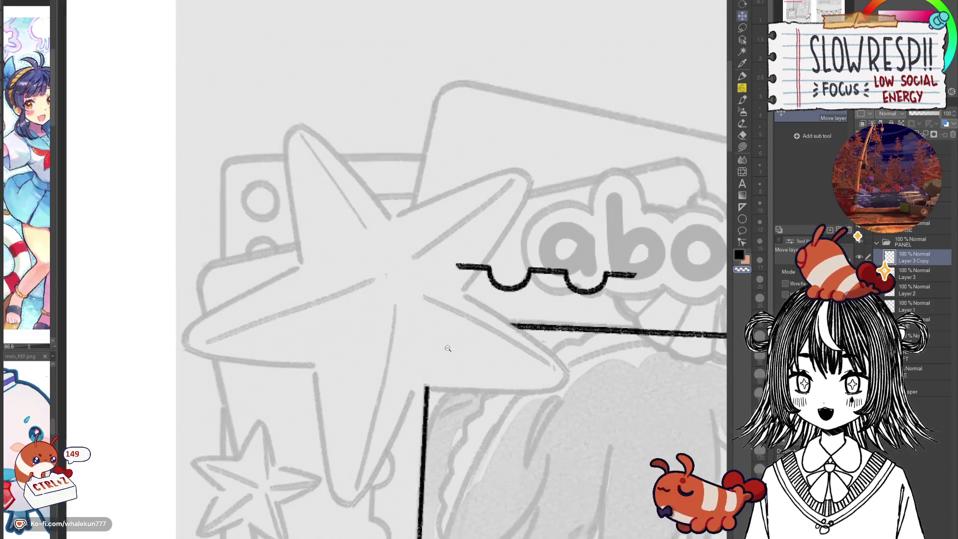
scroll(464, 372, "up", 1)
left_click_drag(465, 386, 406, 428)
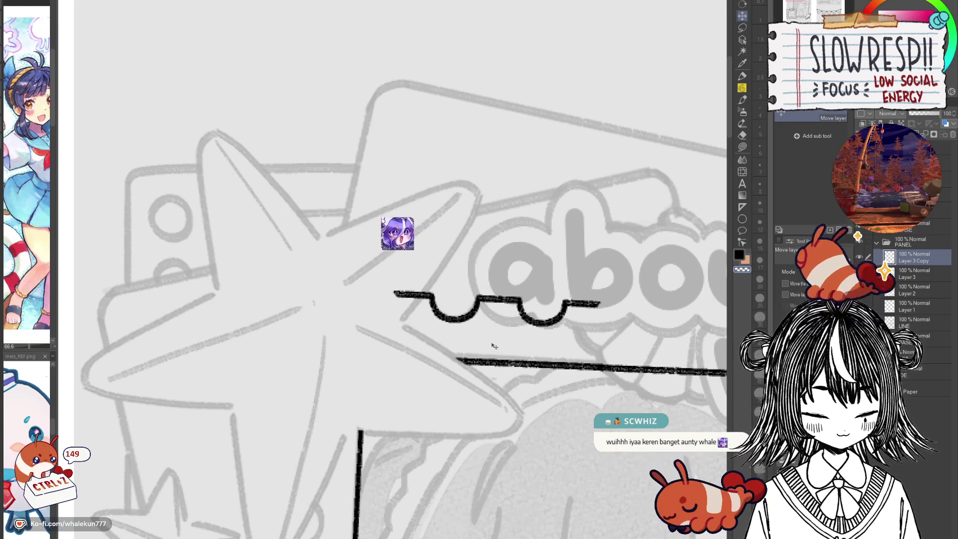
scroll(519, 360, "down", 4)
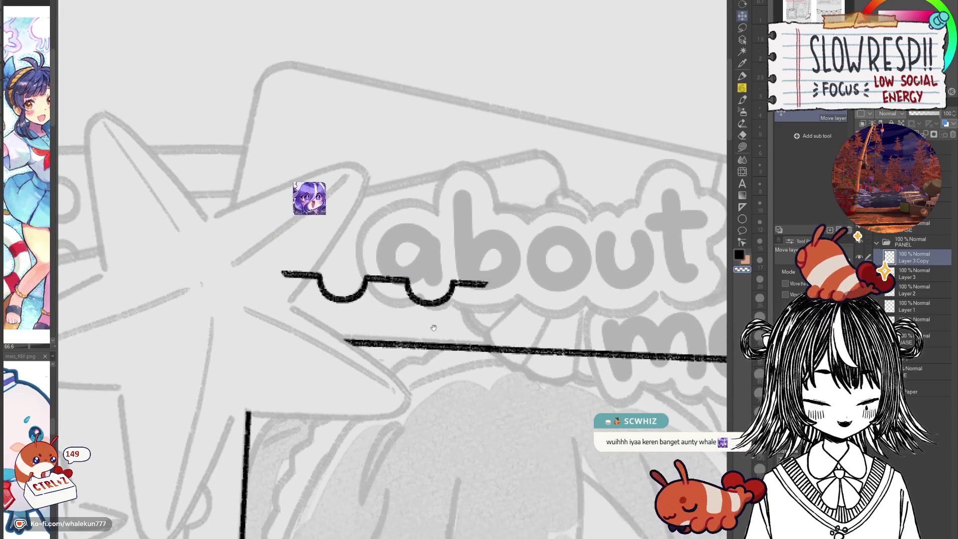
scroll(426, 363, "down", 3)
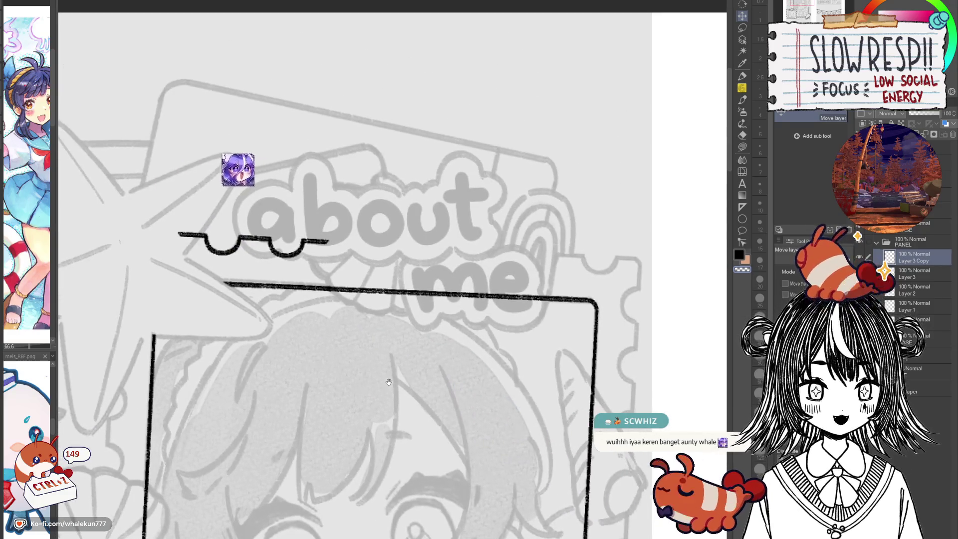
key("ctrl+c")
key("ctrl+v")
left_click_drag(423, 357, 637, 316)
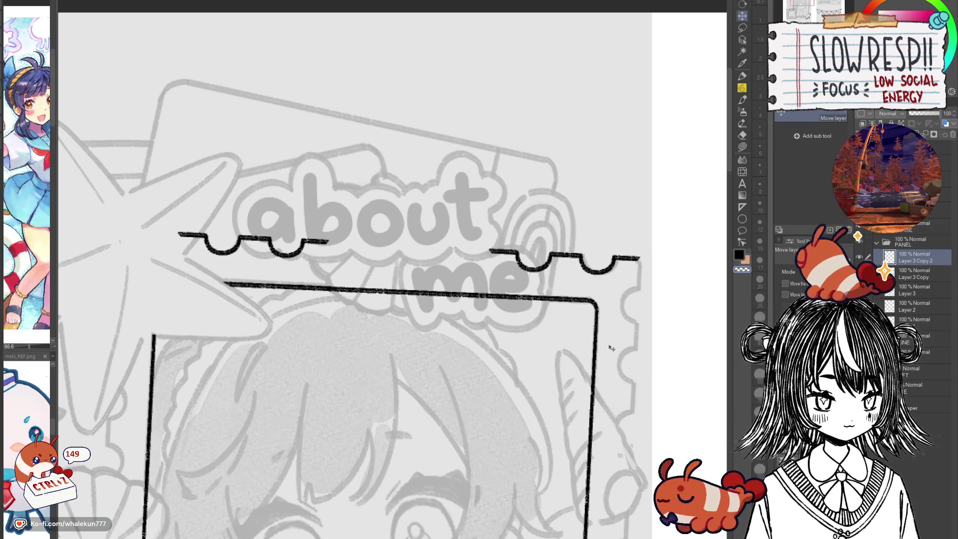
left_click_drag(543, 397, 554, 411)
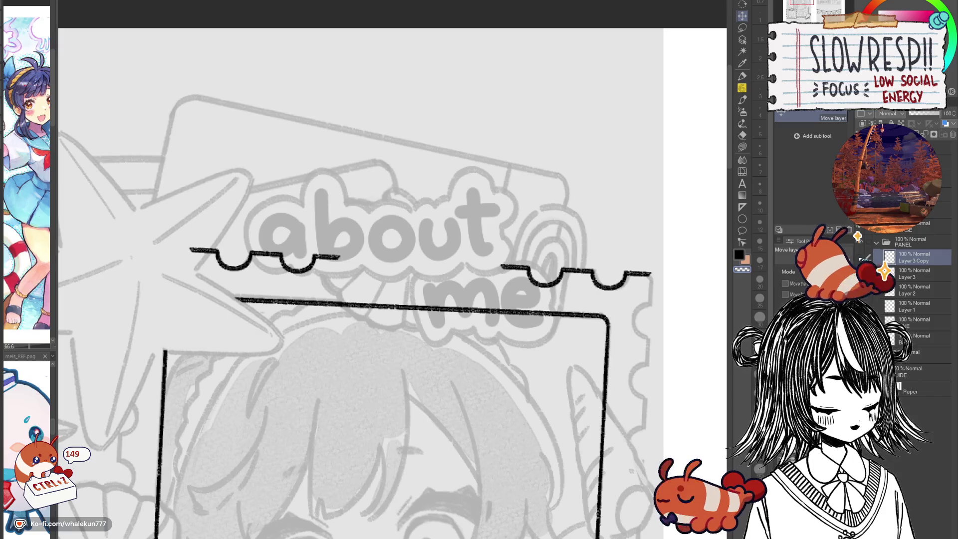
scroll(565, 279, "down", 3)
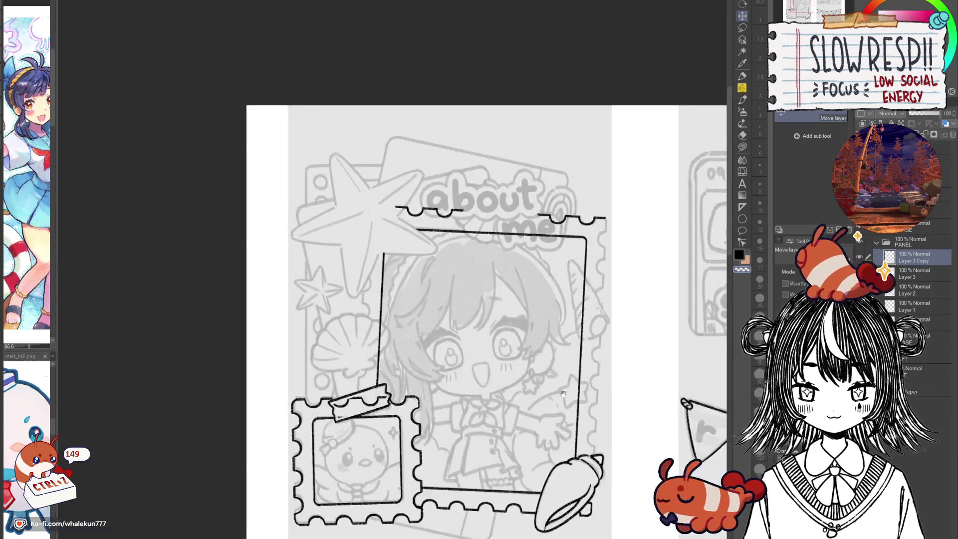
Lasso the scallop strip beside 'me' and nudge it into place.
scroll(565, 278, "up", 3)
scroll(564, 278, "down", 3)
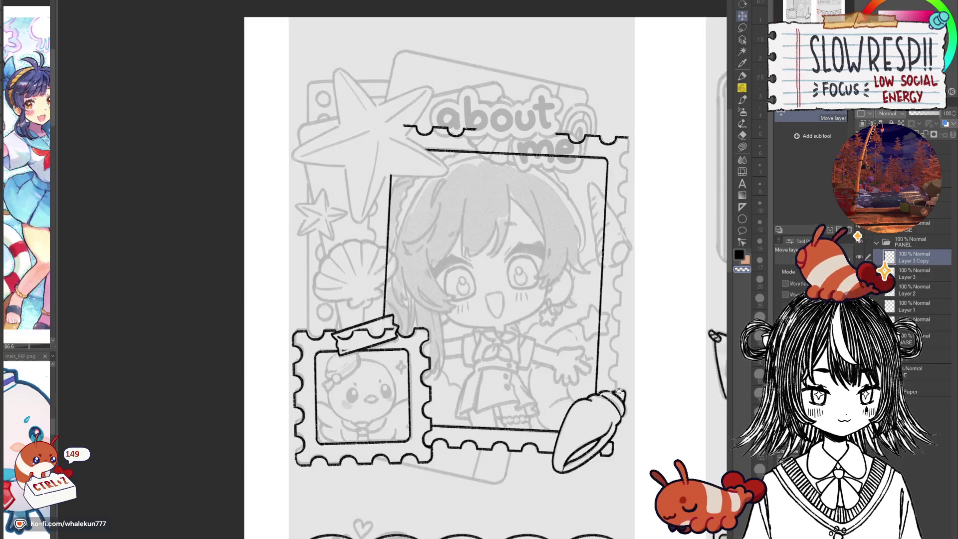
scroll(476, 306, "right", 2)
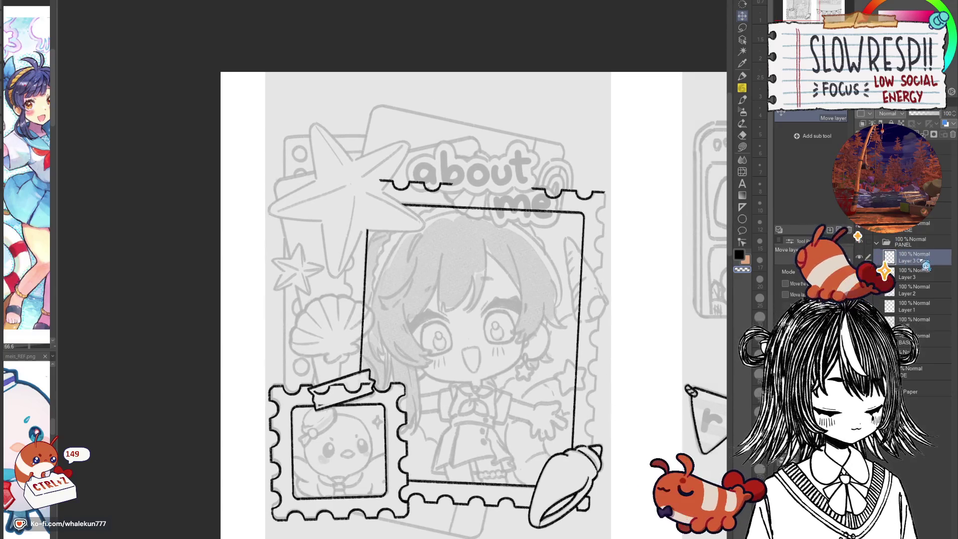
left_click(742, 28)
scroll(604, 80, "up", 2)
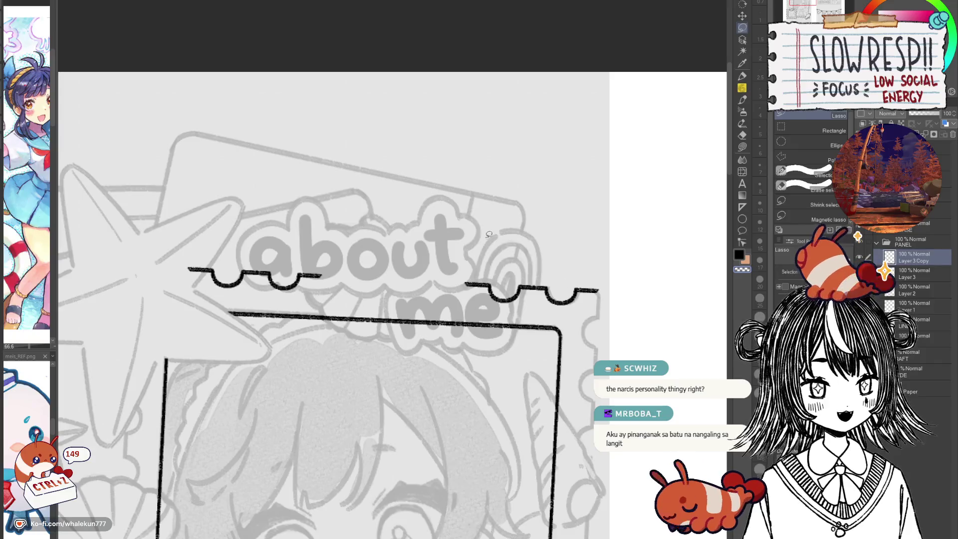
mouse_move(622, 256)
left_mouse_down()
mouse_move(573, 315)
mouse_move(622, 259)
left_mouse_up()
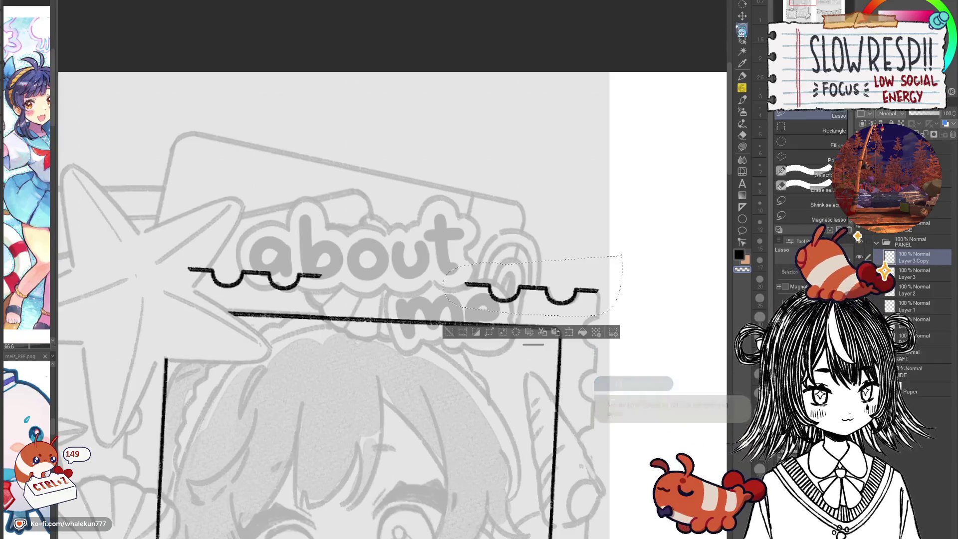
key("k")
left_click_drag(598, 290, 725, 259)
key("ctrl+d")
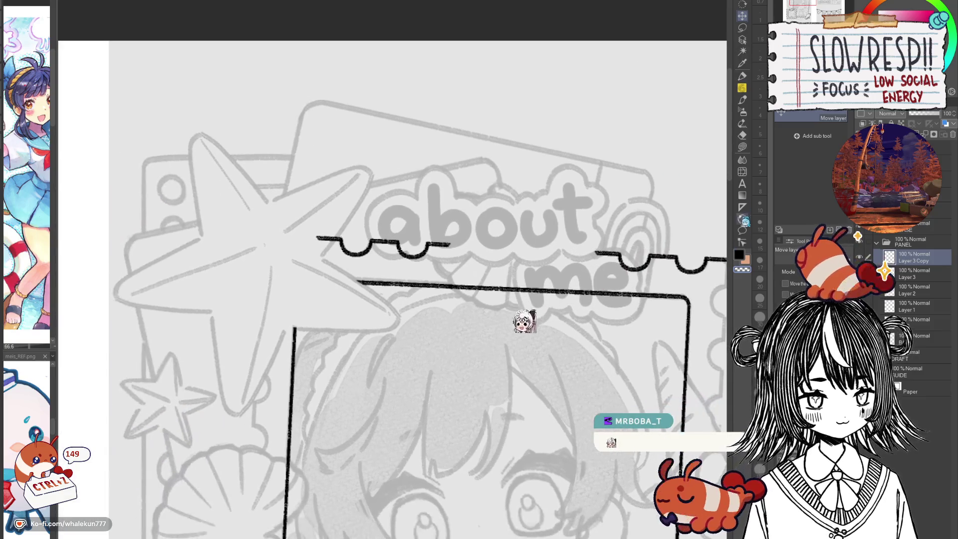
Restore the accidentally deleted strip under 'about' and nudge it into place.
key("g")
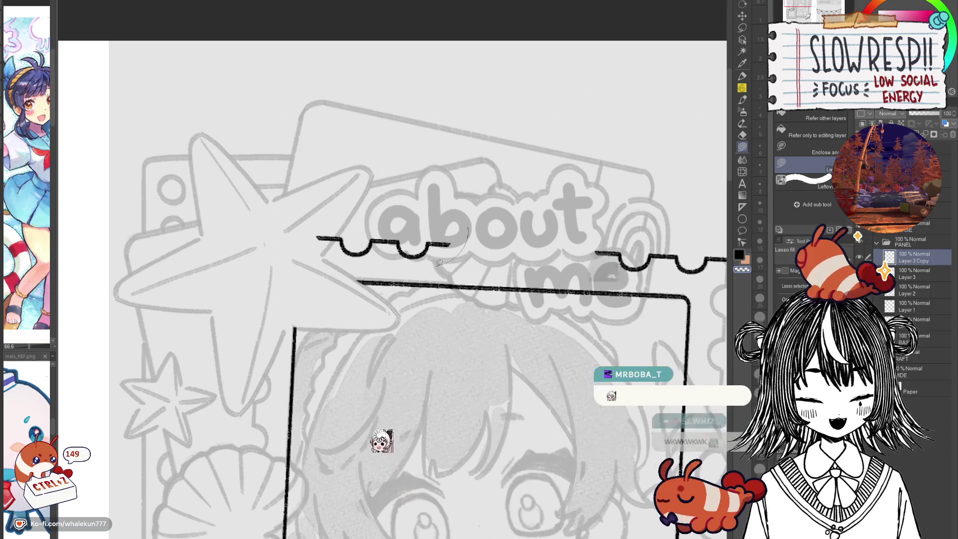
key("Delete")
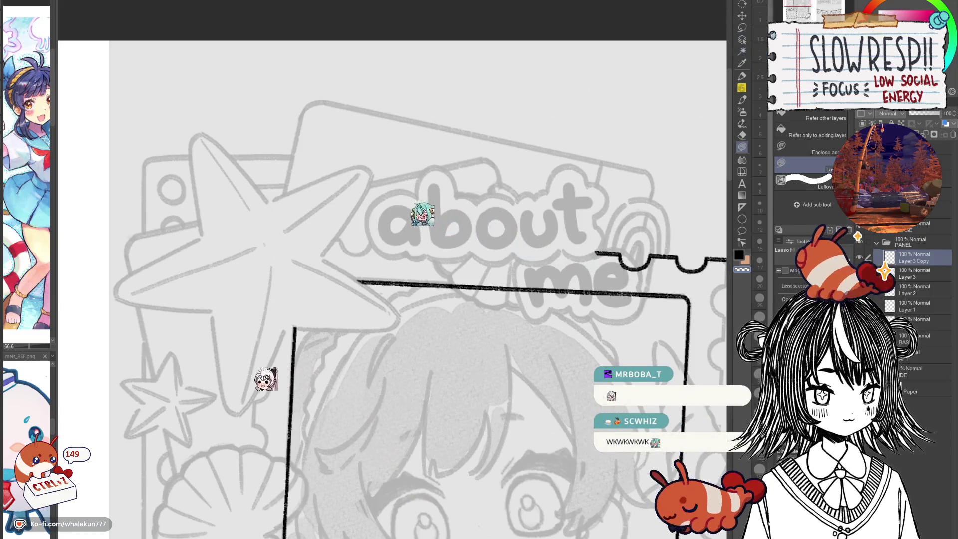
key("k")
key("ctrl+z")
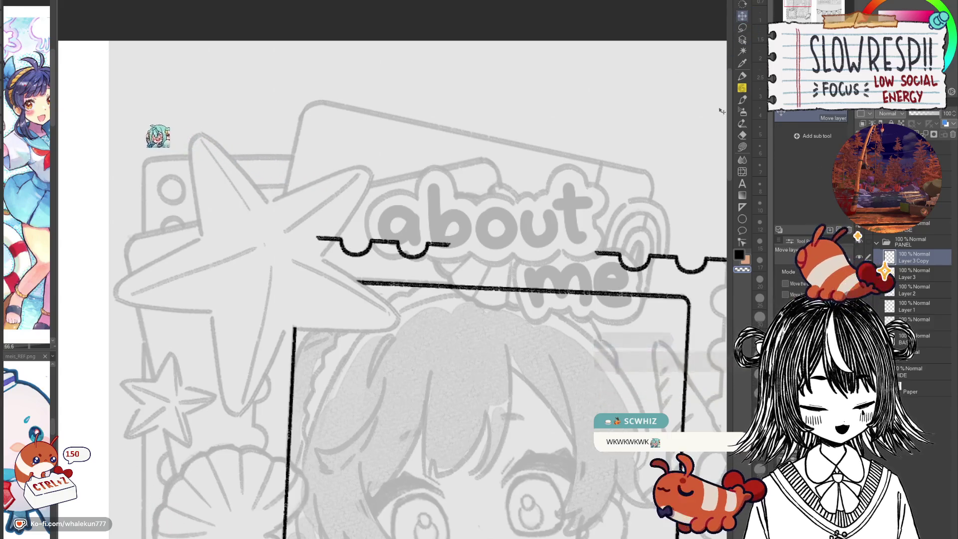
key("m")
mouse_move(435, 185)
left_mouse_down()
mouse_move(418, 269)
mouse_move(433, 187)
left_mouse_up()
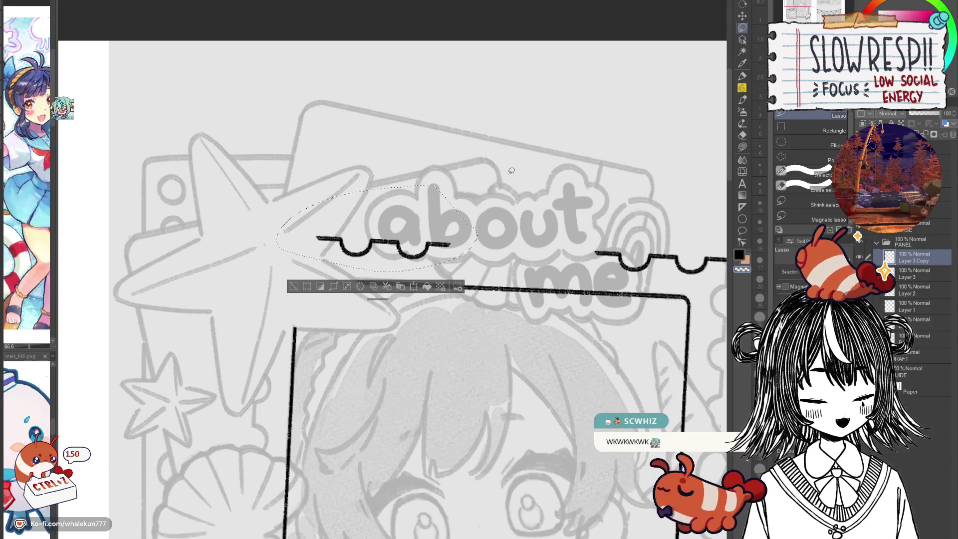
key("k")
left_click_drag(424, 264, 433, 258)
key("ctrl+d")
Erase the scallop strip beside 'me' with the Hard eraser.
mouse_move(470, 292)
left_mouse_down()
mouse_move(416, 292)
mouse_move(476, 330)
left_mouse_up()
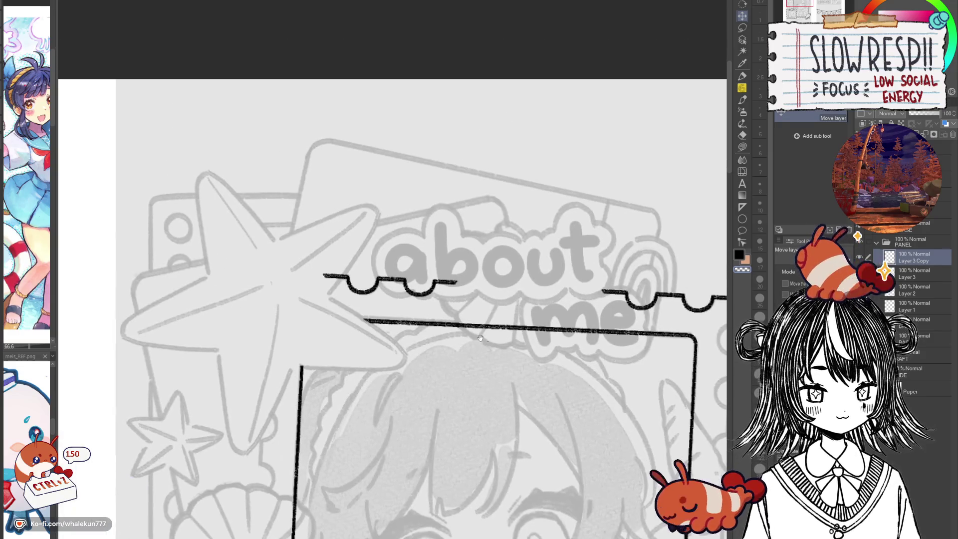
mouse_move(539, 426)
left_mouse_down()
mouse_move(528, 372)
mouse_move(503, 388)
left_mouse_up()
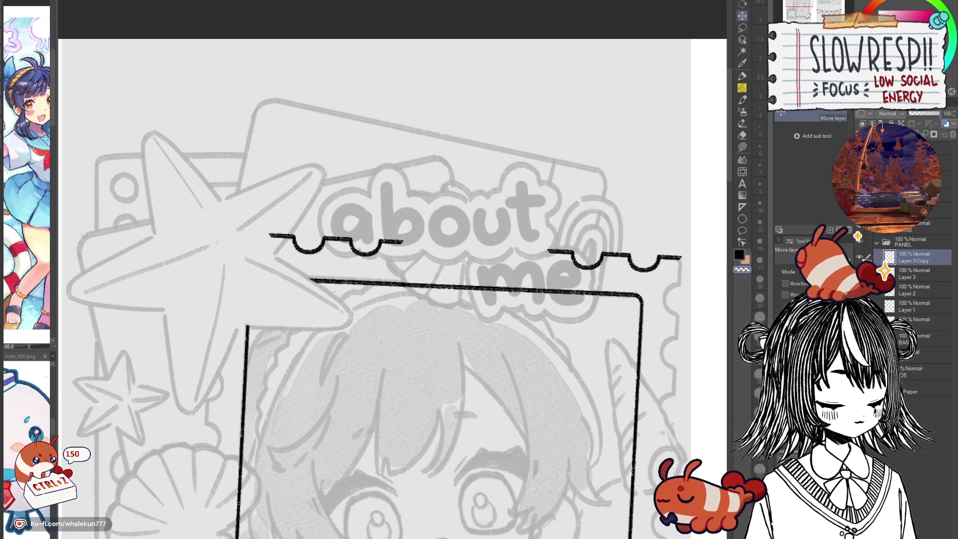
left_click(742, 28)
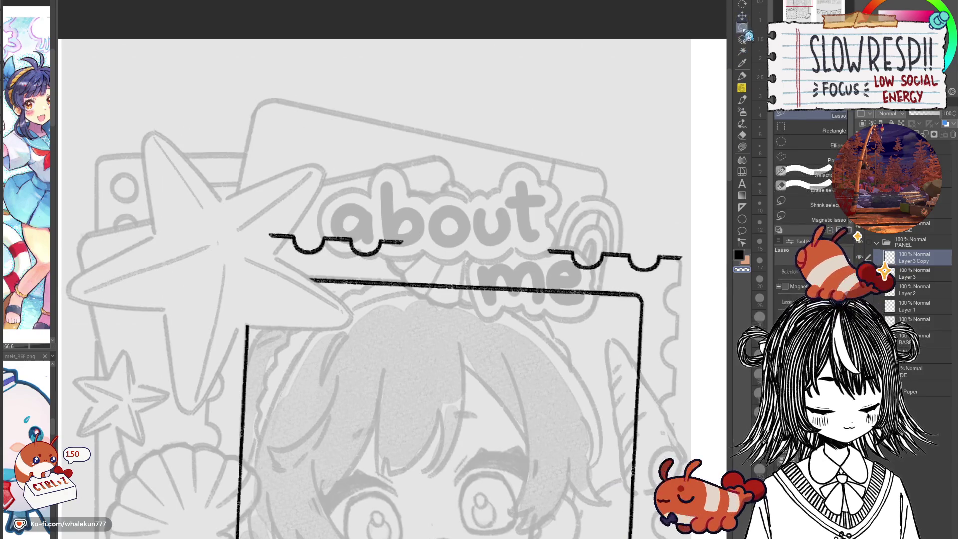
scroll(635, 158, "down", 5)
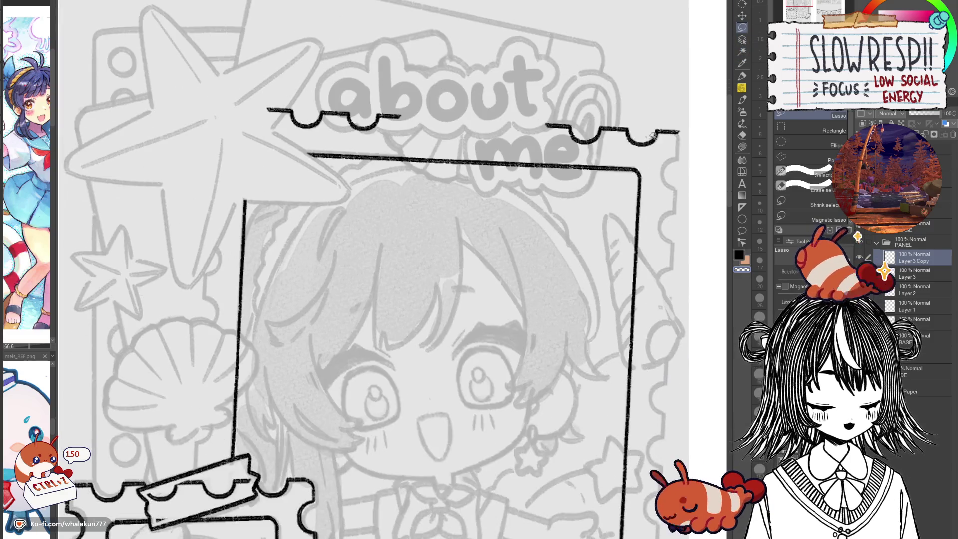
scroll(638, 151, "up", 2)
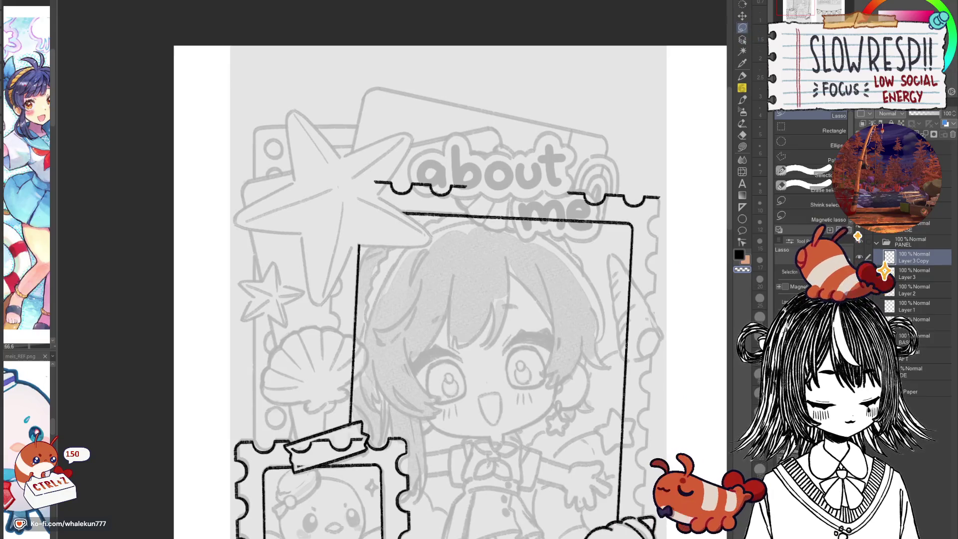
key("e")
left_click_drag(568, 194, 638, 205)
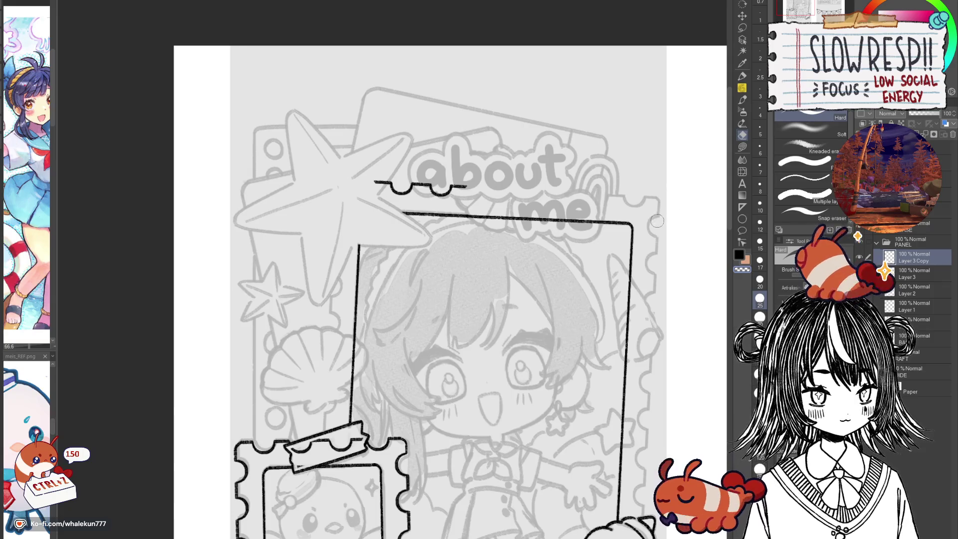
scroll(711, 176, "down", 3)
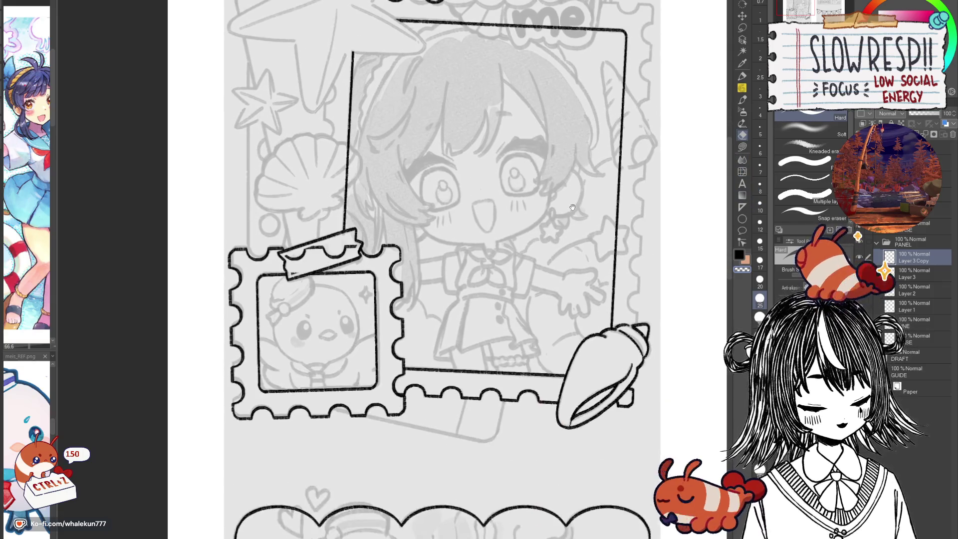
scroll(711, 177, "up", 4)
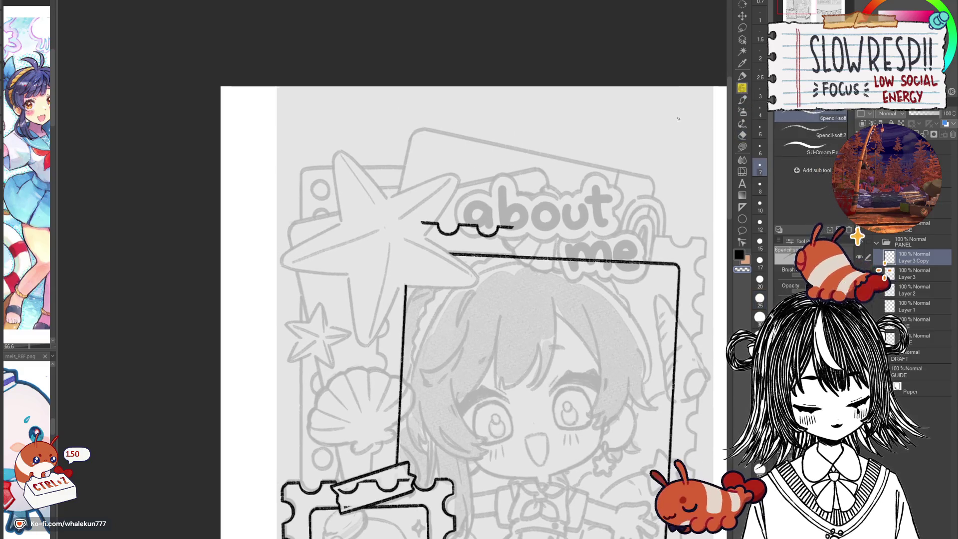
Duplicate the scalloped strip, shift the copy right, and erase its flat left end.
left_click(743, 17)
scroll(589, 209, "up", 3)
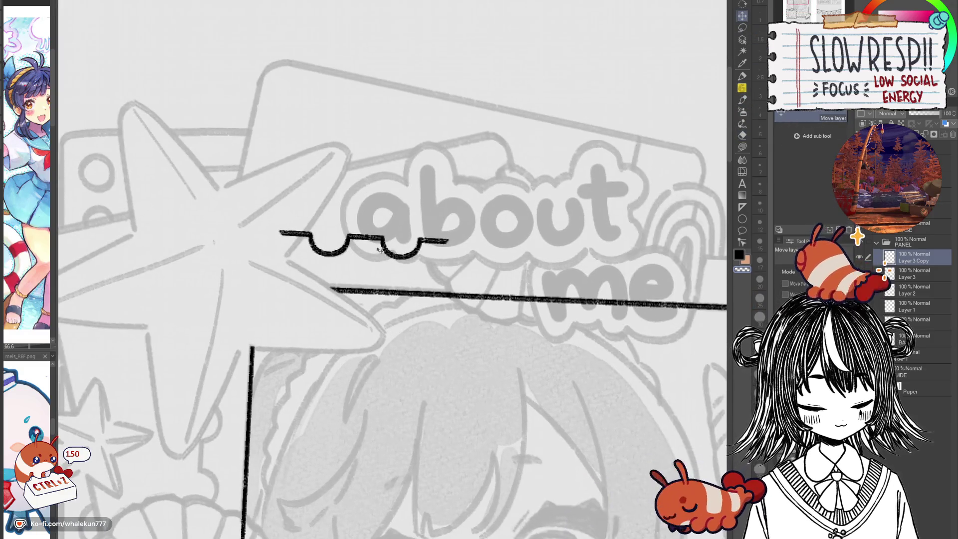
key("ctrl+j")
left_click_drag(373, 248, 564, 251)
key("e")
left_click_drag(459, 235, 480, 239)
Trim the duplicate's left bump and stray dash, then slide it left to close the gap.
left_click(742, 16)
mouse_move(578, 265)
left_mouse_down()
mouse_move(462, 264)
mouse_move(578, 269)
left_mouse_up()
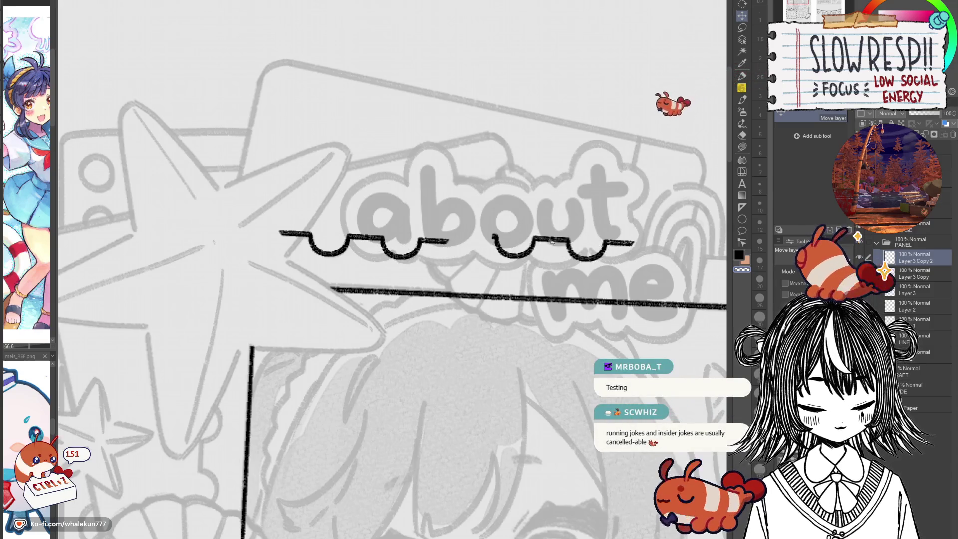
key("e")
left_click_drag(505, 264, 529, 247)
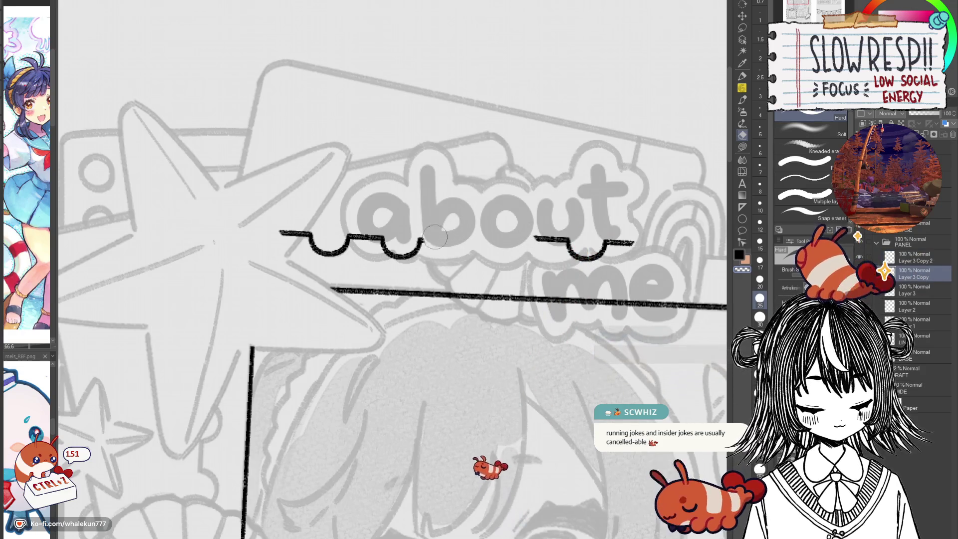
left_click_drag(449, 240, 423, 241)
left_click(915, 257)
key("k")
mouse_move(596, 252)
left_mouse_down()
mouse_move(481, 252)
mouse_move(496, 260)
left_mouse_up()
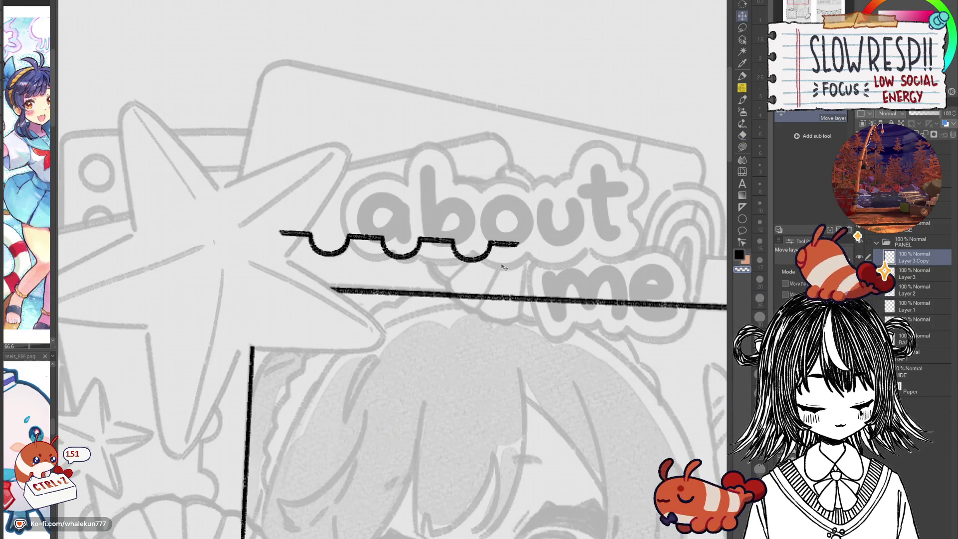
Paste another wavy-line copy to the right and erase the straight tails on both strips.
scroll(504, 267, "down", 3)
key("ctrl+c")
key("ctrl+v")
mouse_move(275, 247)
left_mouse_down()
mouse_move(542, 248)
mouse_move(533, 247)
mouse_move(543, 269)
left_mouse_up()
key("e")
left_click_drag(419, 262, 446, 250)
left_click_drag(661, 263, 647, 260)
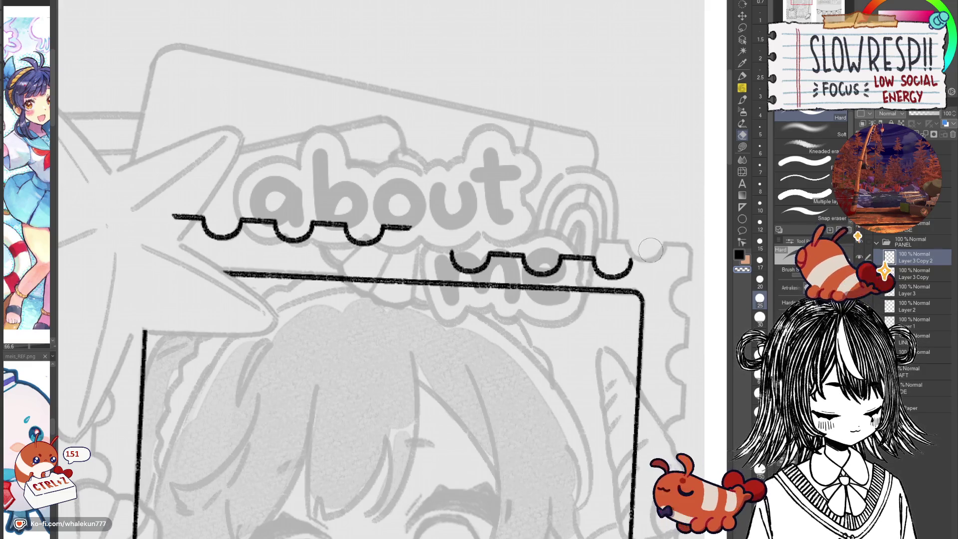
key("ctrl+z")
key("ctrl+z")
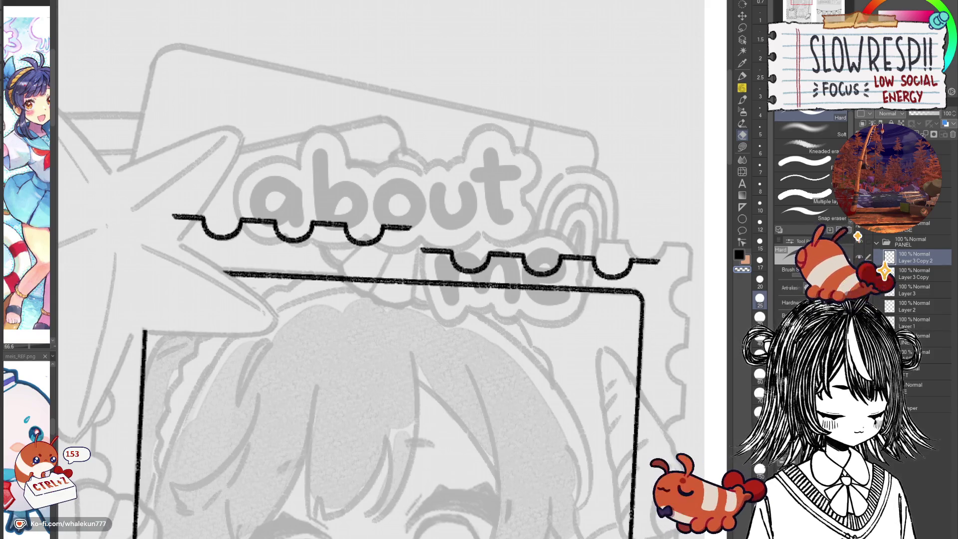
left_click_drag(663, 262, 636, 261)
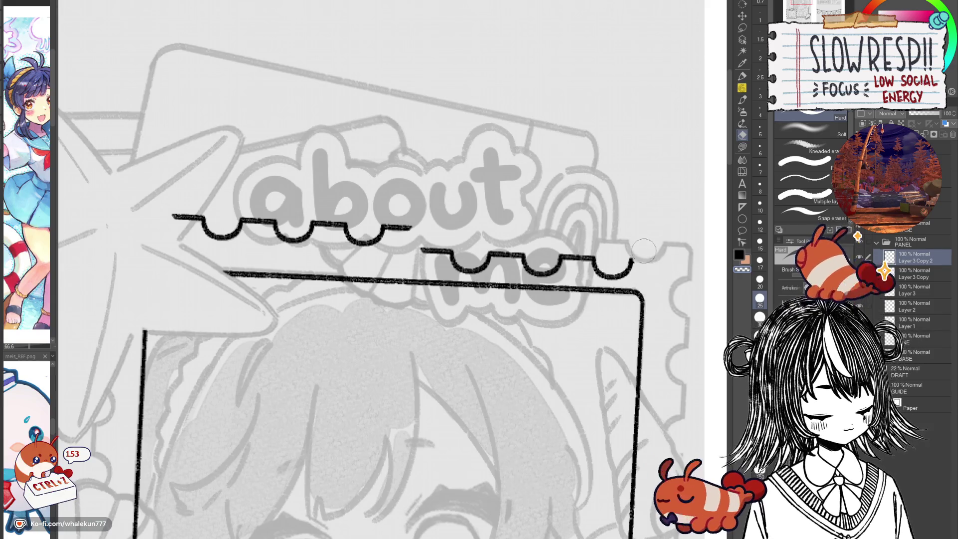
key("alt+bracketleft")
left_click_drag(417, 227, 400, 232)
Move the right wavy segment up and line it up with the left one.
left_click(744, 16)
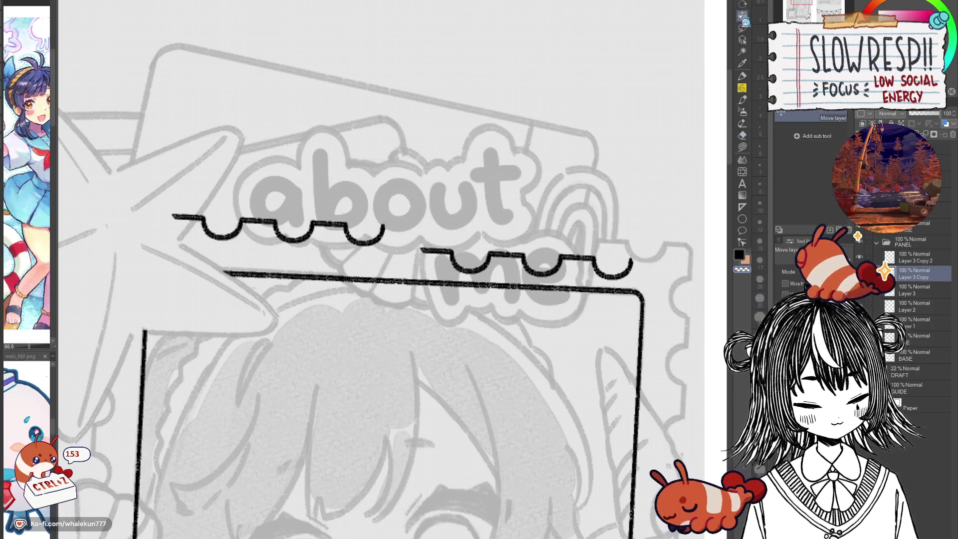
left_click(930, 262)
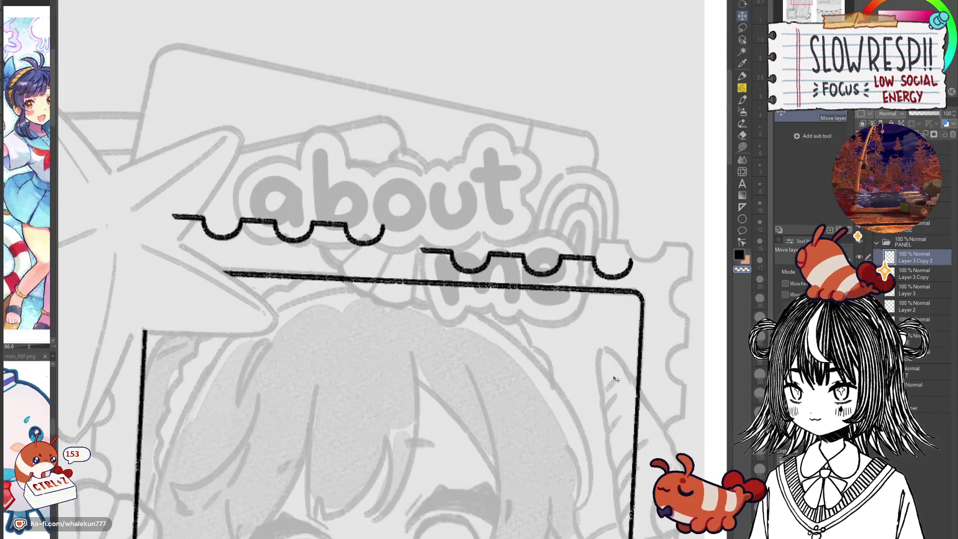
scroll(616, 380, "left", 5)
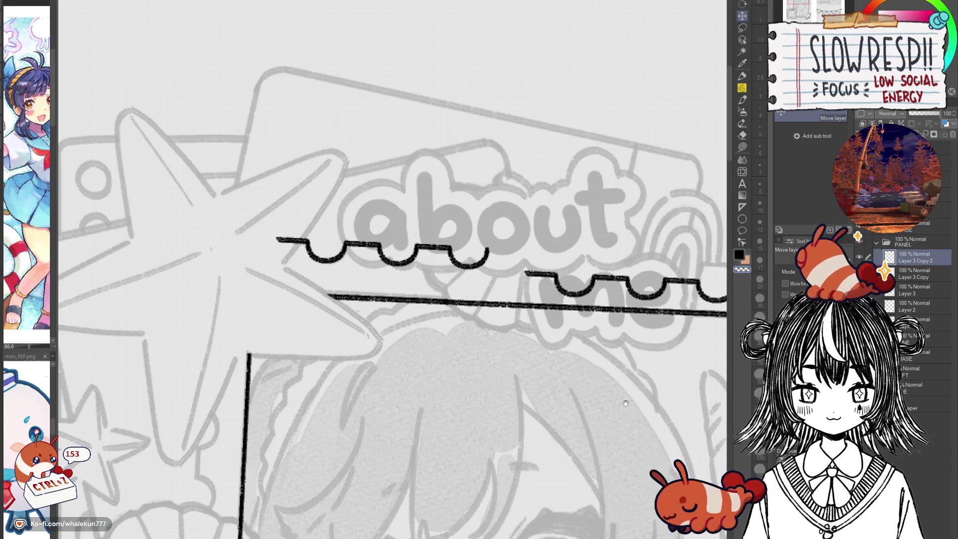
left_click_drag(625, 403, 511, 433)
mouse_move(588, 440)
left_mouse_down()
mouse_move(553, 391)
mouse_move(523, 428)
mouse_move(464, 430)
left_mouse_up()
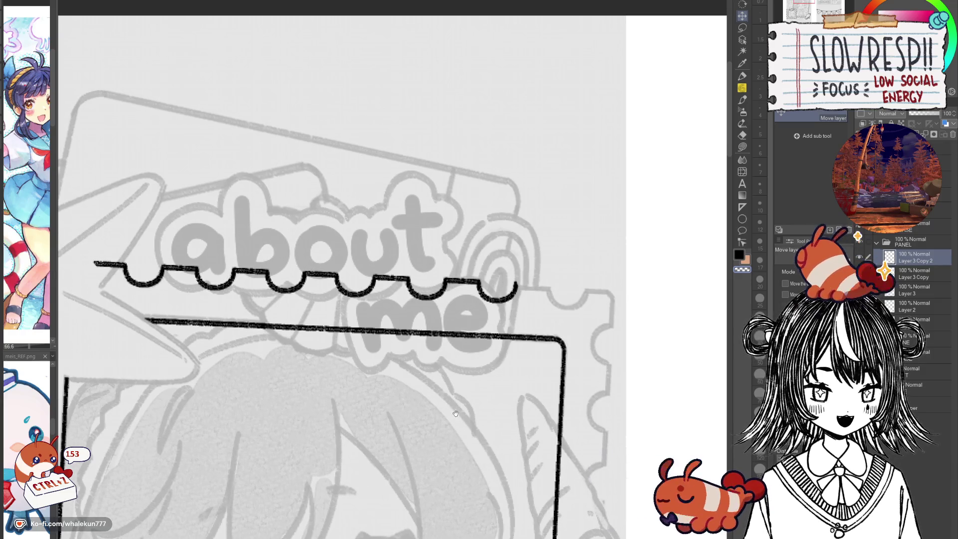
left_click_drag(505, 406, 508, 407)
mouse_move(473, 443)
left_mouse_down()
mouse_move(552, 415)
mouse_move(459, 393)
mouse_move(493, 389)
mouse_move(486, 382)
left_mouse_up()
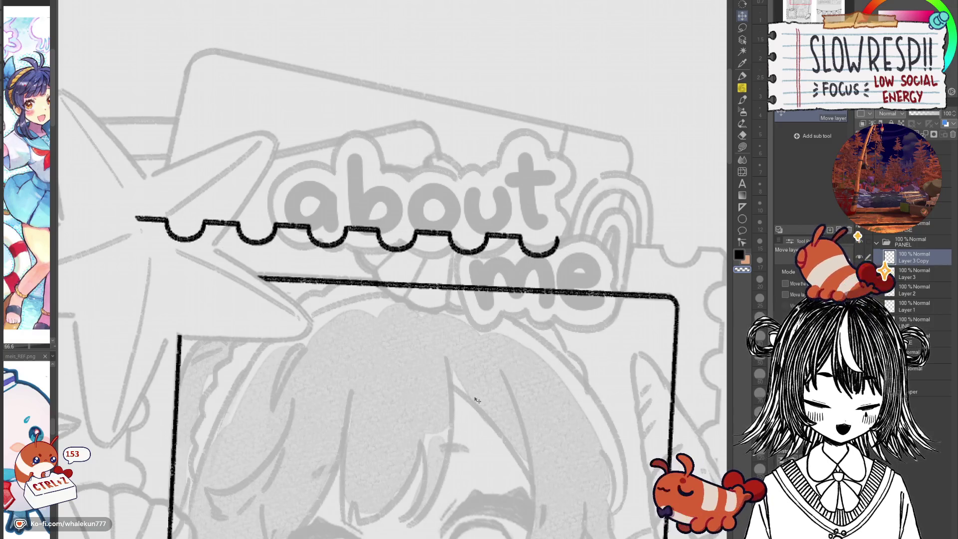
scroll(381, 363, "down", 3)
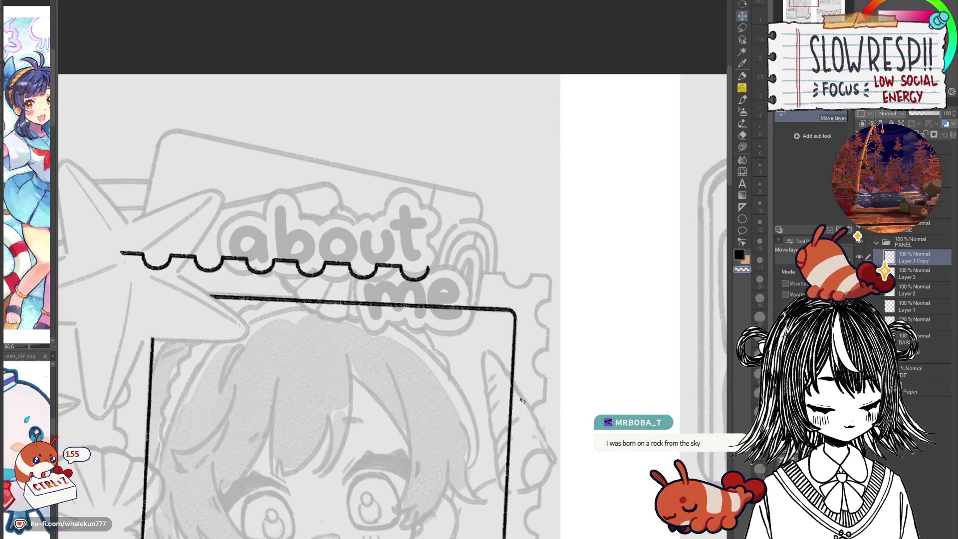
Add a final wavy copy further right and erase its overlapping surplus.
mouse_move(283, 303)
left_mouse_down()
mouse_move(463, 373)
mouse_move(508, 318)
mouse_move(485, 318)
mouse_move(482, 303)
mouse_move(491, 342)
mouse_move(587, 309)
mouse_move(557, 331)
mouse_move(438, 366)
left_mouse_up()
key("e")
mouse_move(380, 294)
left_mouse_down()
mouse_move(428, 312)
mouse_move(483, 295)
mouse_move(513, 316)
mouse_move(574, 318)
left_mouse_up()
left_click_drag(463, 434, 624, 285)
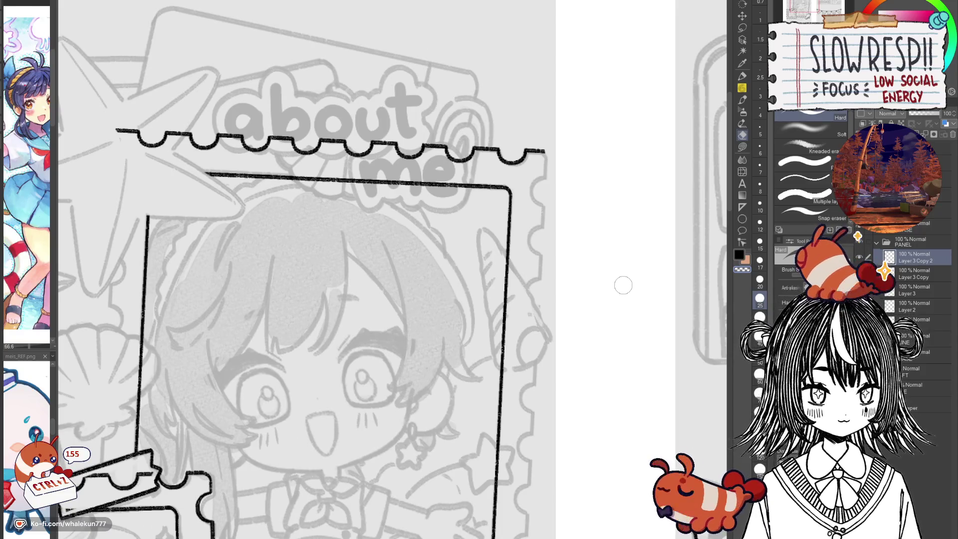
key("p")
scroll(564, 247, "up", 3)
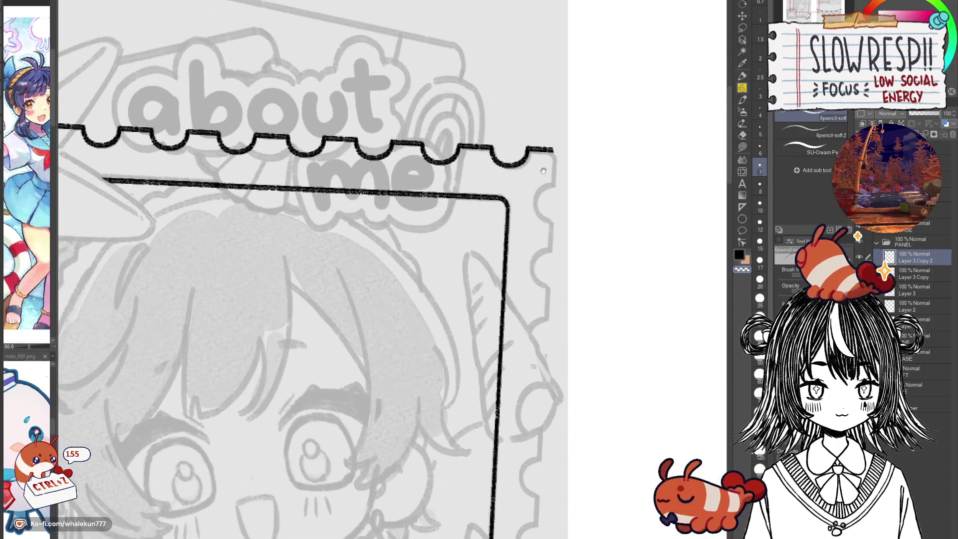
scroll(564, 247, "up", 2)
key("ctrl+z")
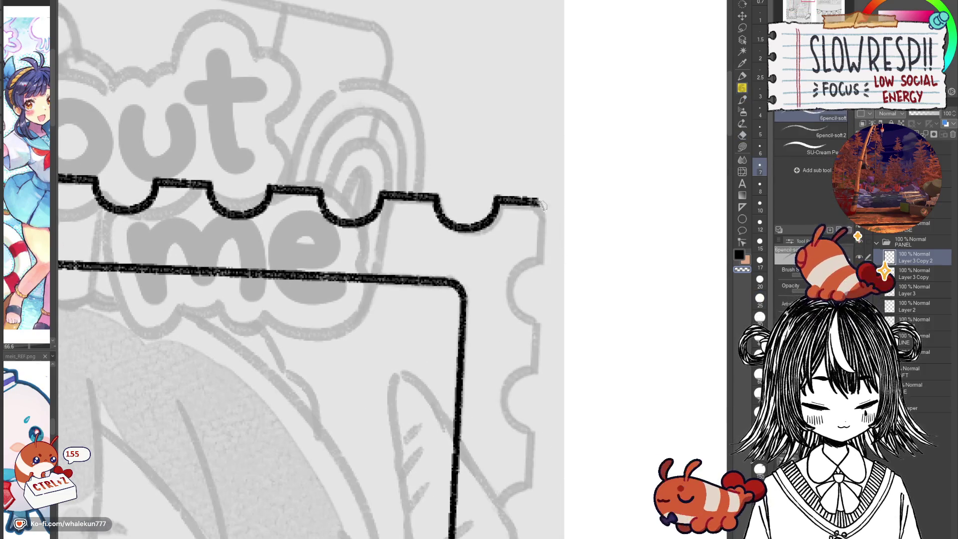
scroll(540, 199, "down", 5)
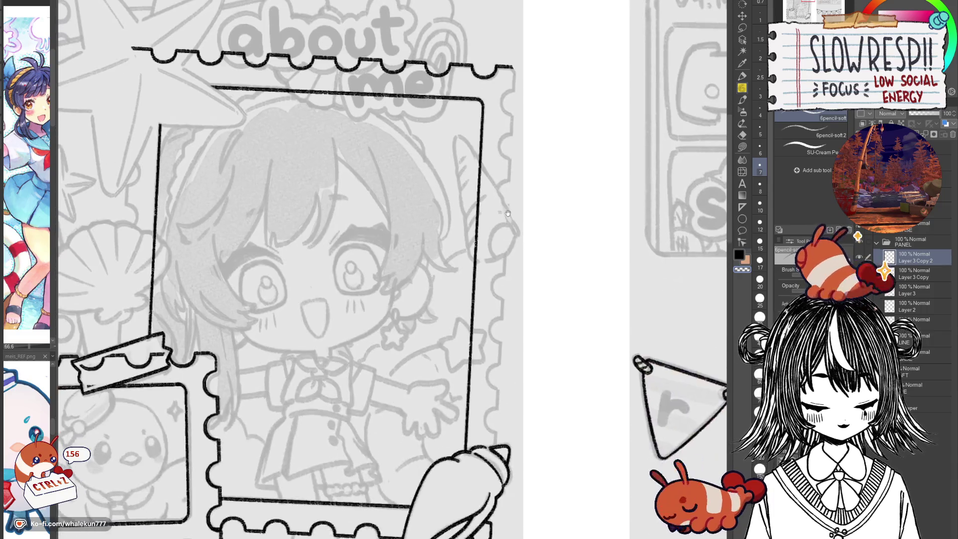
Paste a copy of the top scalloped edge, rotate it vertical, and place it on the frame's left side.
key("ctrl+c")
key("ctrl+v")
key("ctrl+t")
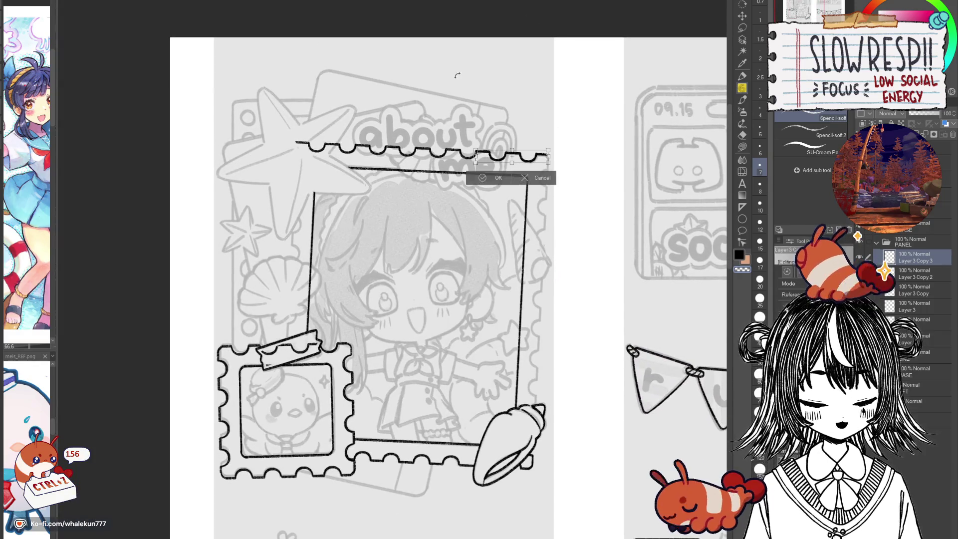
left_click(542, 179)
key("ctrl+z")
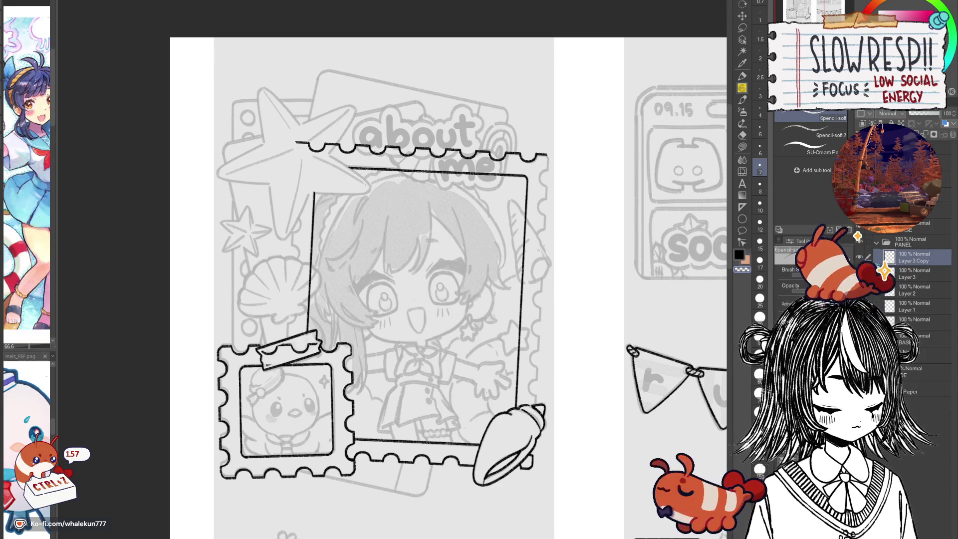
key("ctrl+v")
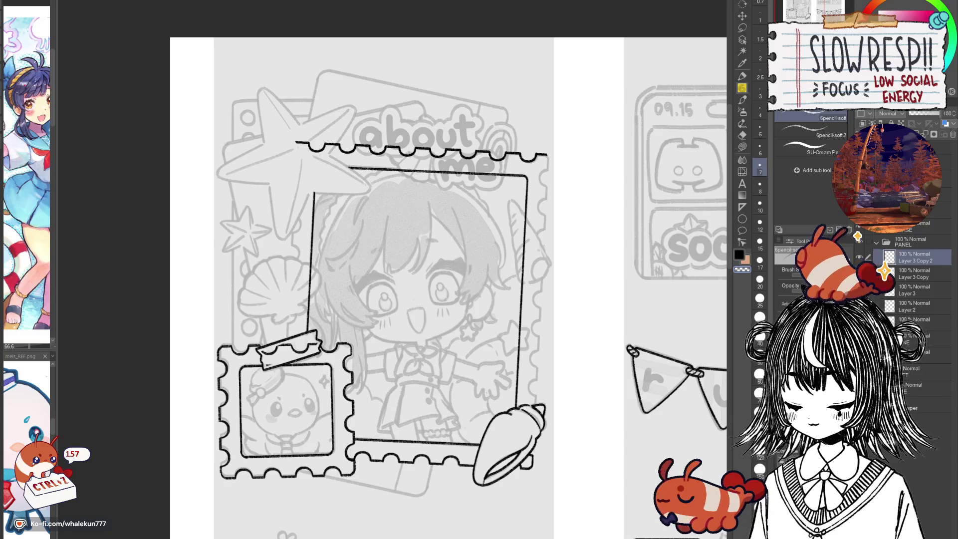
key("ctrl+t")
left_click(398, 295)
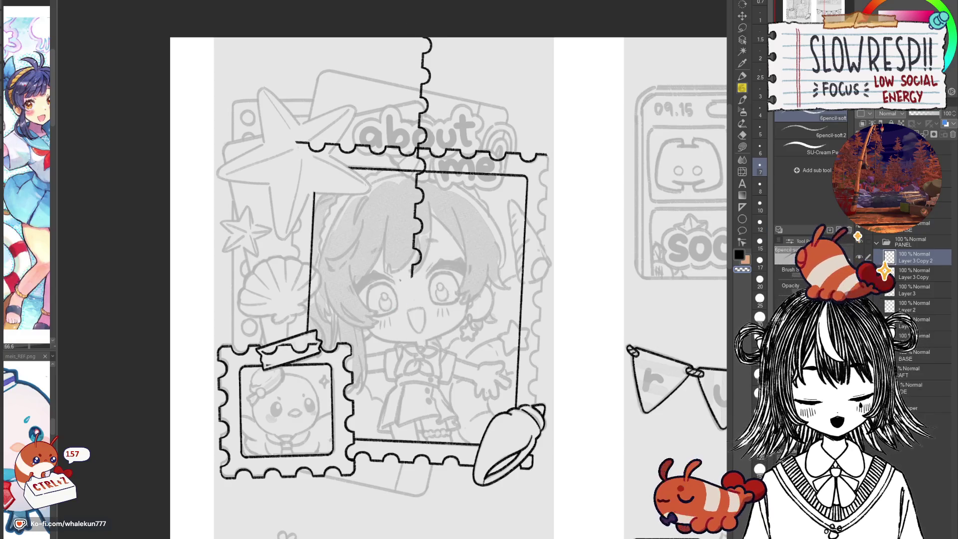
key("k")
mouse_move(519, 223)
left_mouse_down()
mouse_move(426, 323)
mouse_move(388, 326)
mouse_move(398, 330)
left_mouse_up()
Erase the stray line below the tape with a larger eraser.
scroll(324, 323, "up", 1)
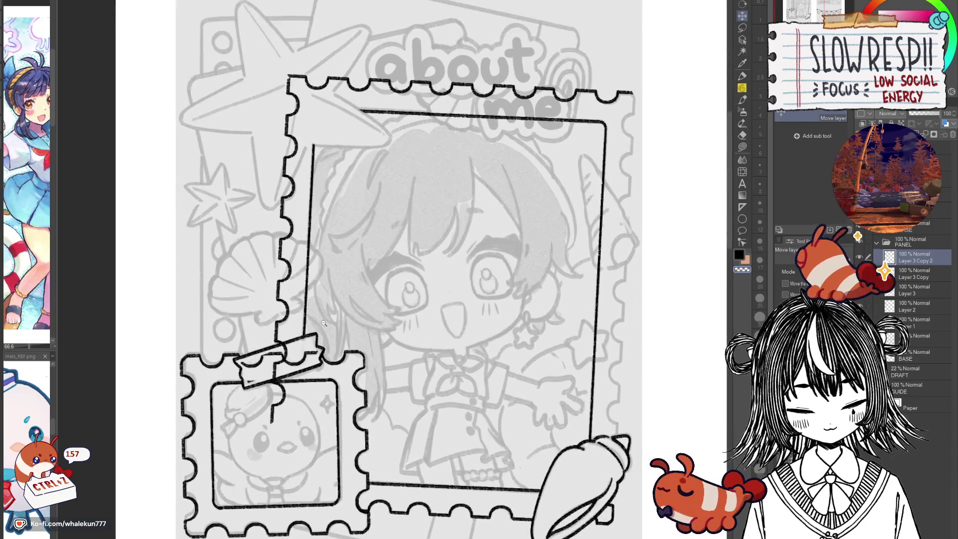
scroll(324, 323, "up", 1)
key("e")
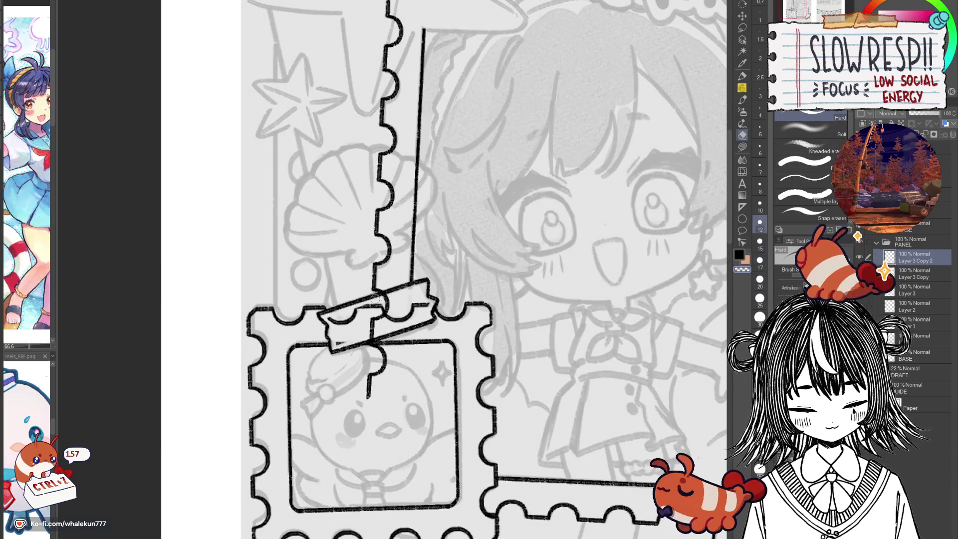
key("bracketright")
key("bracketright")
key("bracketright")
mouse_move(392, 310)
left_mouse_down()
mouse_move(375, 349)
mouse_move(391, 361)
left_mouse_up()
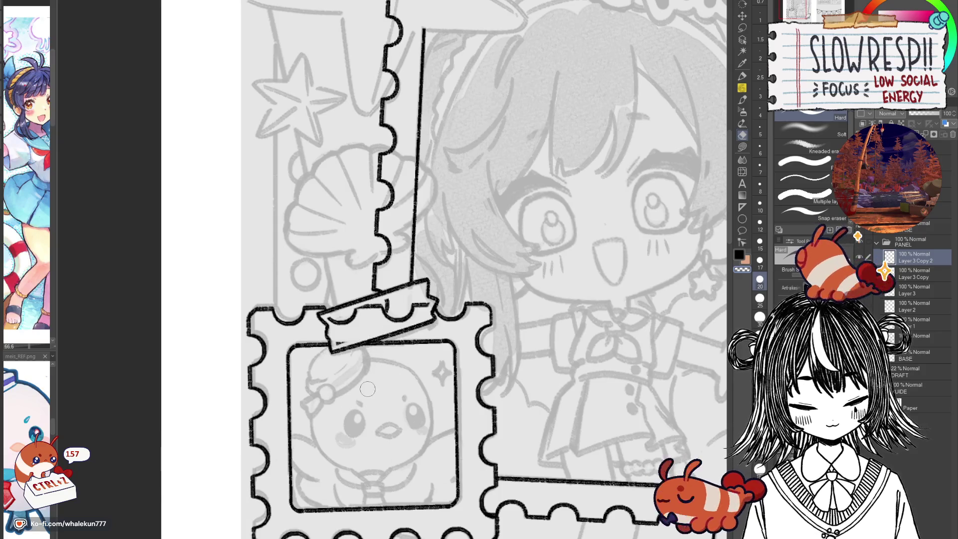
Redraw the short pencil stroke under the tape.
key("p")
scroll(416, 306, "up", 1)
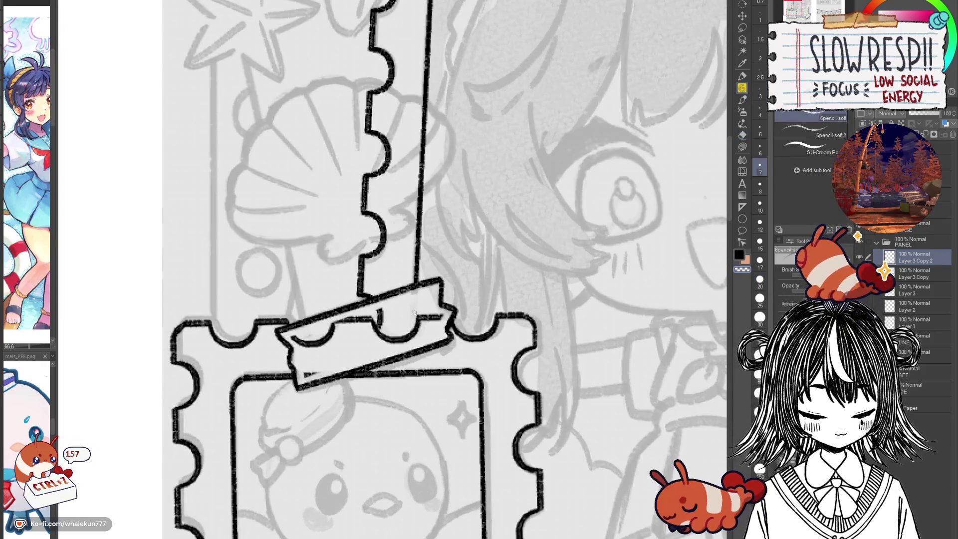
key("ctrl+z")
left_click_drag(415, 298, 414, 333)
key("ctrl+z")
left_click_drag(415, 297, 413, 330)
scroll(431, 300, "down", 3)
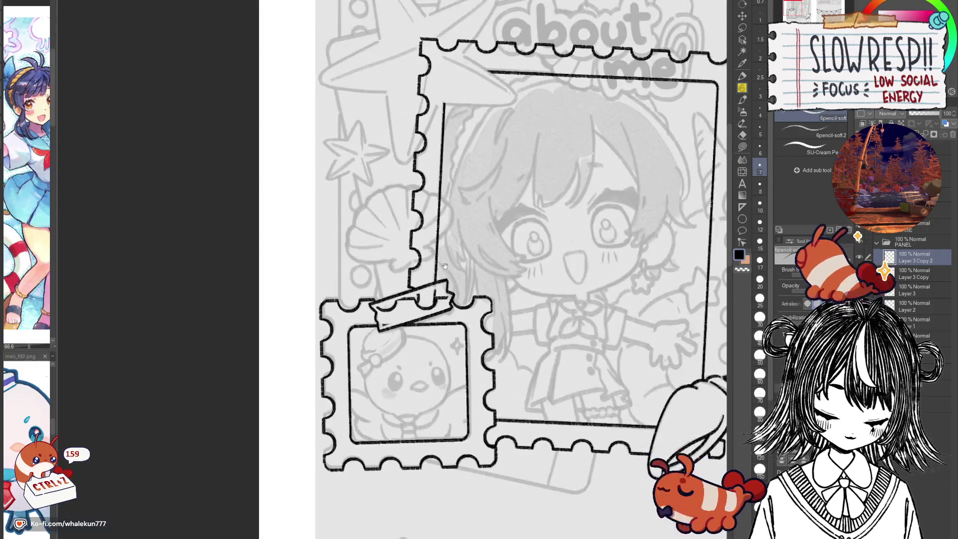
left_click_drag(441, 217, 449, 382)
scroll(440, 203, "up", 3)
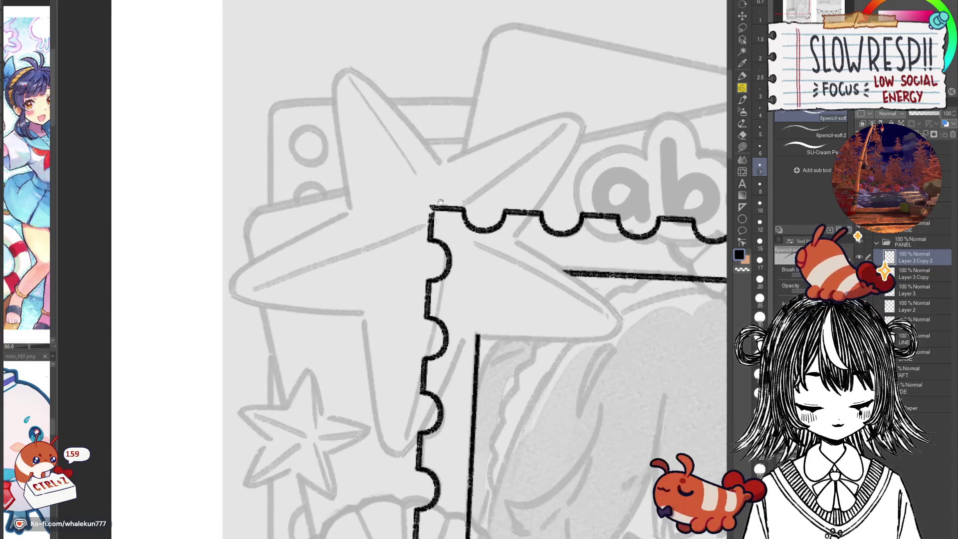
Merge the left edge into the frame layer and clean up overlapping strokes at the top-left corner.
key("ctrl+e")
key("e")
mouse_move(439, 207)
left_mouse_down()
mouse_move(412, 214)
mouse_move(429, 223)
left_mouse_up()
key("p")
key("ctrl+z")
key("ctrl+z")
key("ctrl+z")
scroll(474, 372, "down", 5)
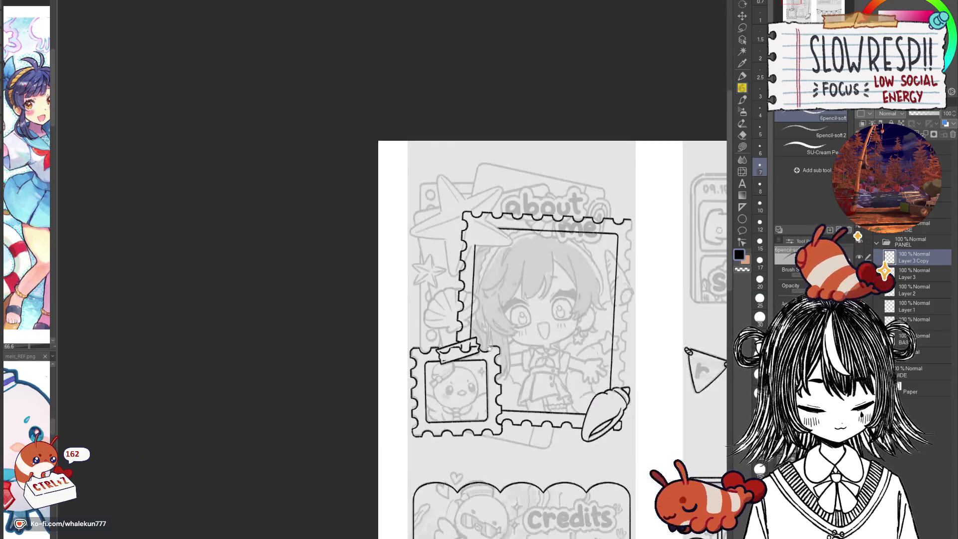
Paste a copy of the top edge, turn it vertical, and move it onto the frame's right side.
key("ctrl+c")
key("ctrl+v")
key("ctrl+t")
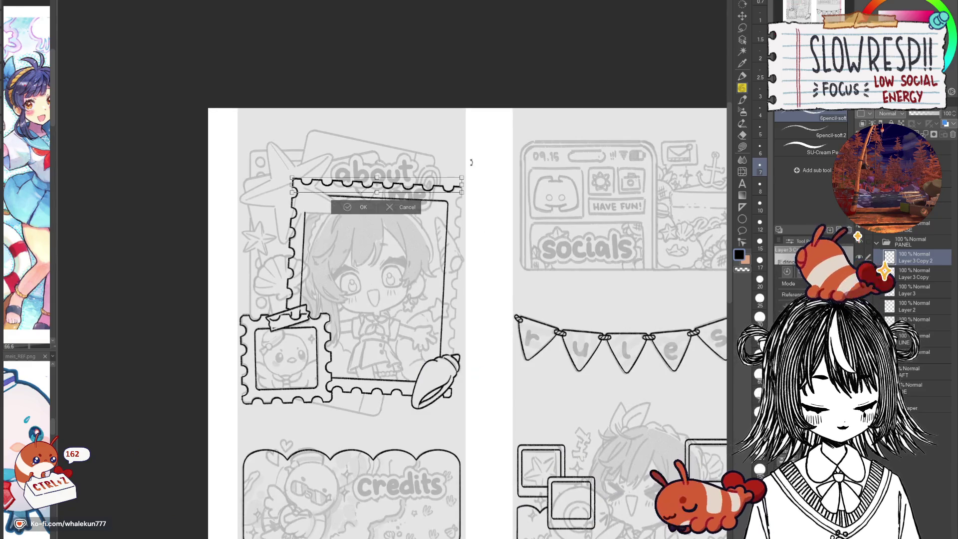
left_click_drag(473, 160, 452, 323)
left_click(361, 287)
key("m")
left_click_drag(387, 223, 476, 316)
key("k")
mouse_move(388, 241)
left_mouse_down()
mouse_move(471, 333)
mouse_move(466, 320)
left_mouse_up()
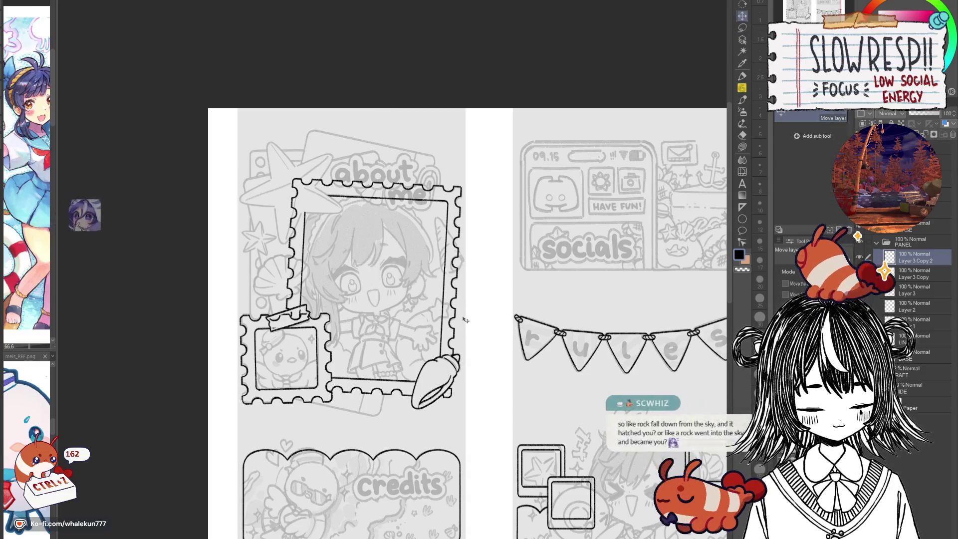
Mirror the canvas to check the border, then flip it back to normal orientation.
scroll(470, 315, "up", 2)
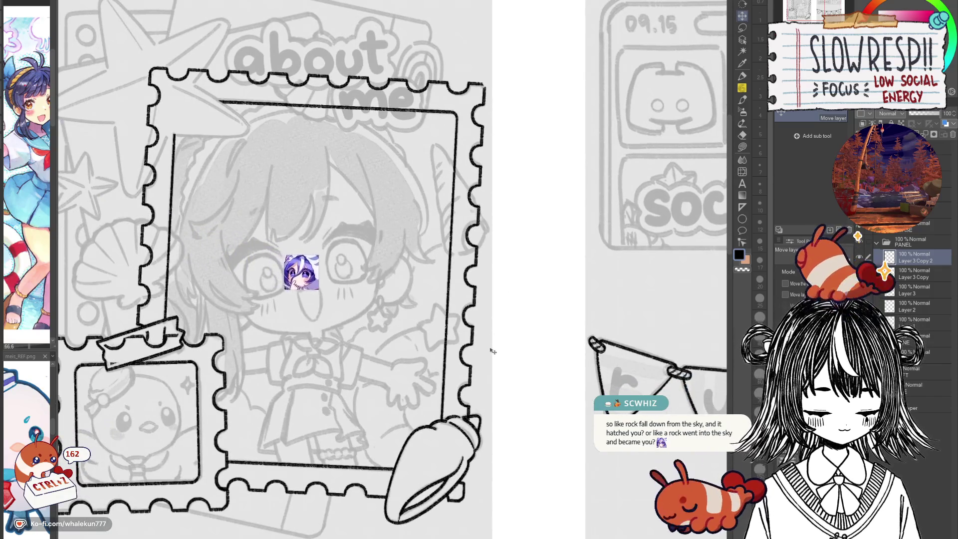
key("e")
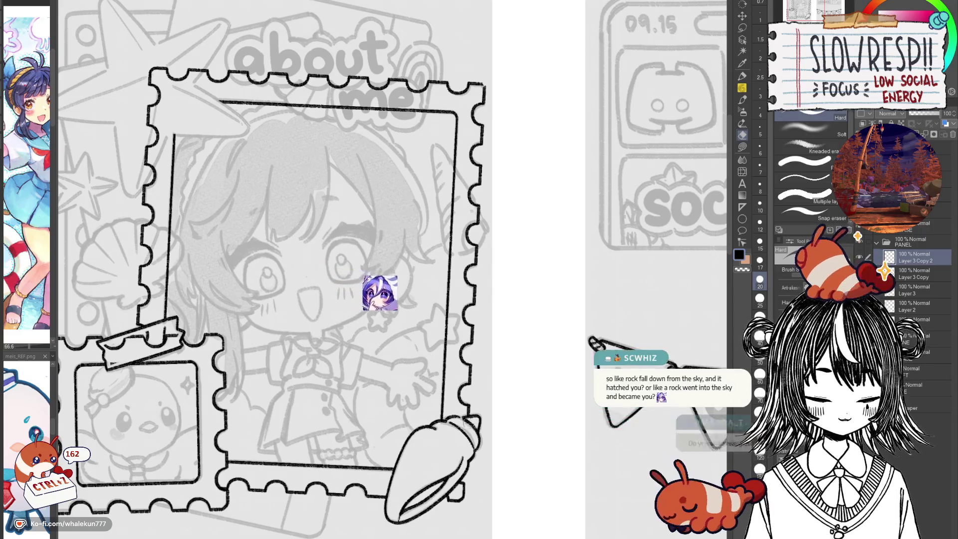
key("ctrl+z")
scroll(504, 270, "up", 3)
scroll(505, 270, "up", 2)
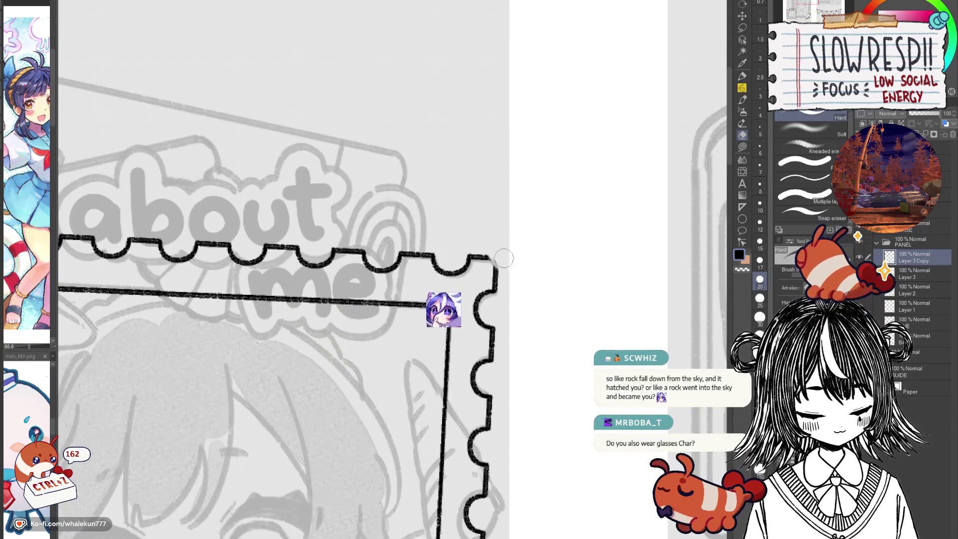
key("p")
key("h")
scroll(357, 302, "left", 3)
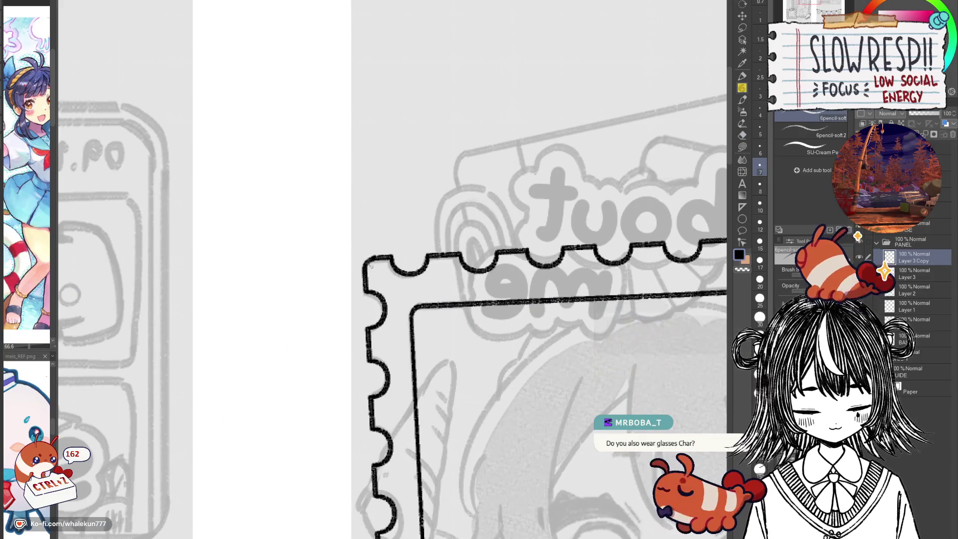
key("h")
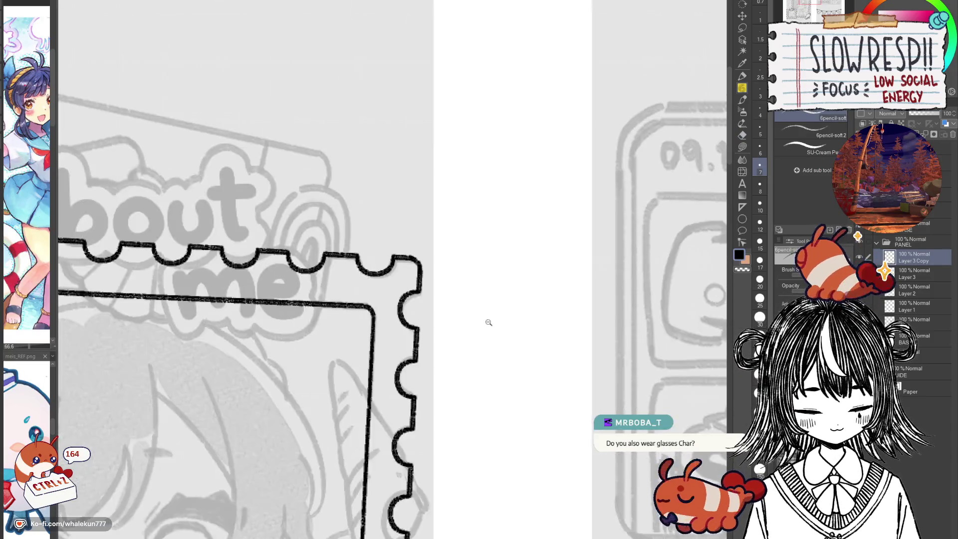
scroll(558, 259, "down", 5)
scroll(561, 316, "up", 4)
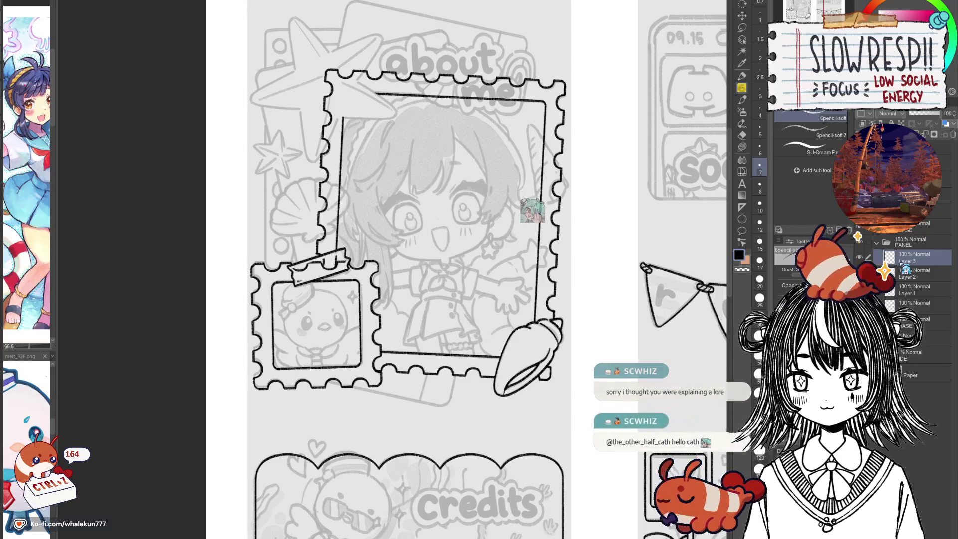
scroll(409, 269, "down", 2)
scroll(610, 259, "down", 2)
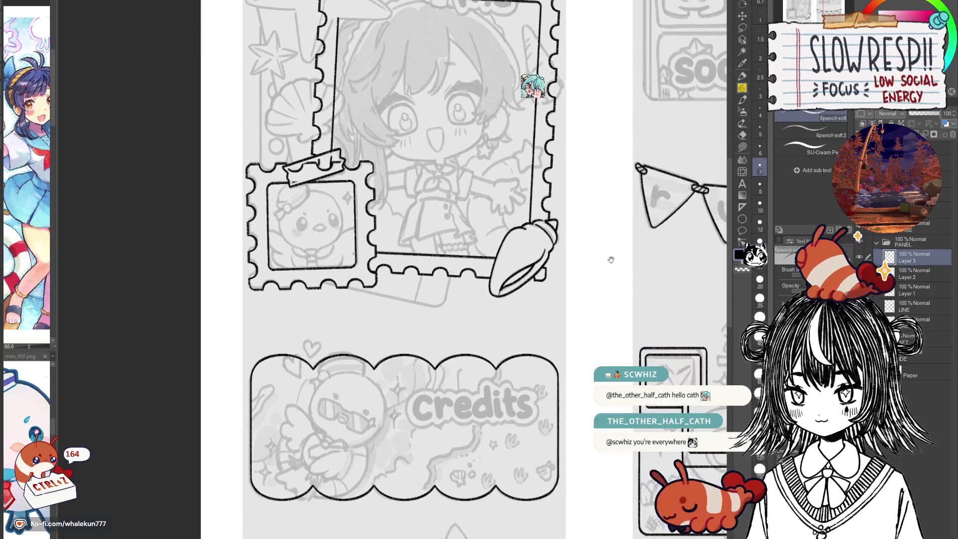
left_click_drag(582, 323, 615, 340)
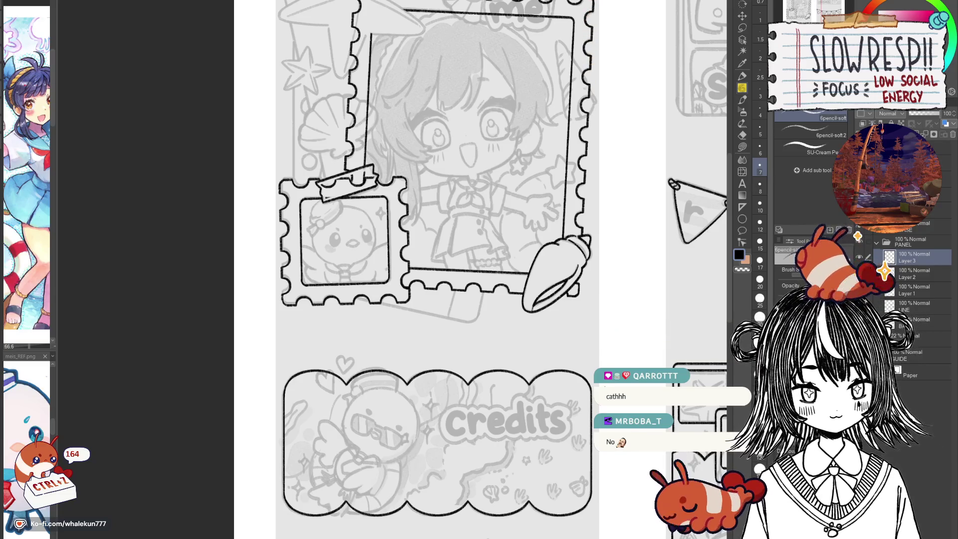
mouse_move(634, 307)
left_mouse_down()
mouse_move(615, 281)
mouse_move(602, 384)
left_mouse_up()
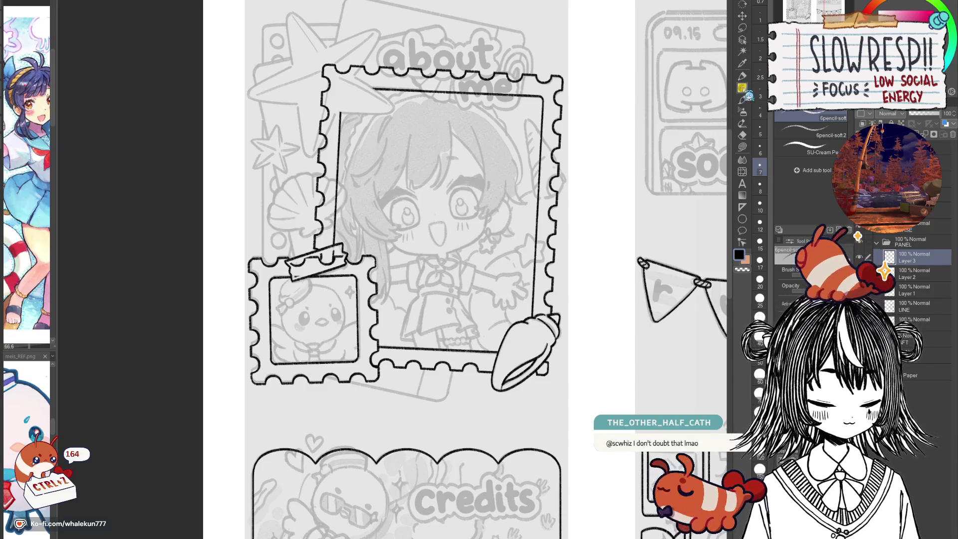
mouse_move(528, 339)
left_mouse_down()
mouse_move(571, 433)
mouse_move(529, 425)
left_mouse_up()
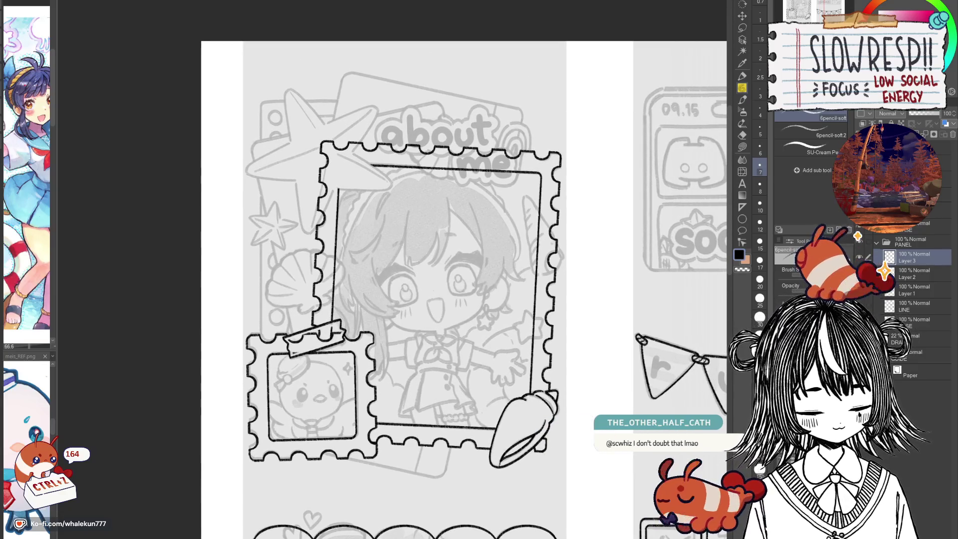
Add a new Layer 4 for the shell and centre the view on the frame's right edge.
key("ctrl+shift+n")
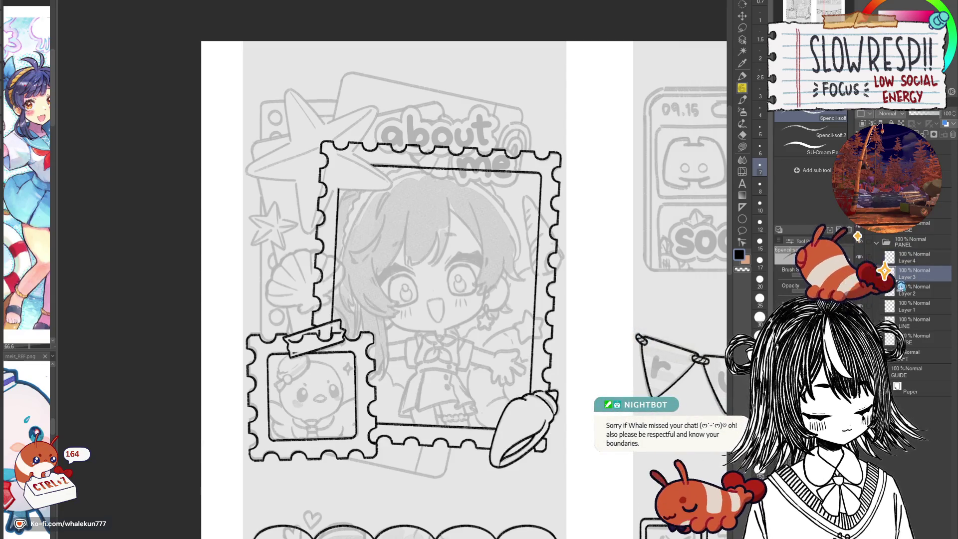
left_click(866, 258)
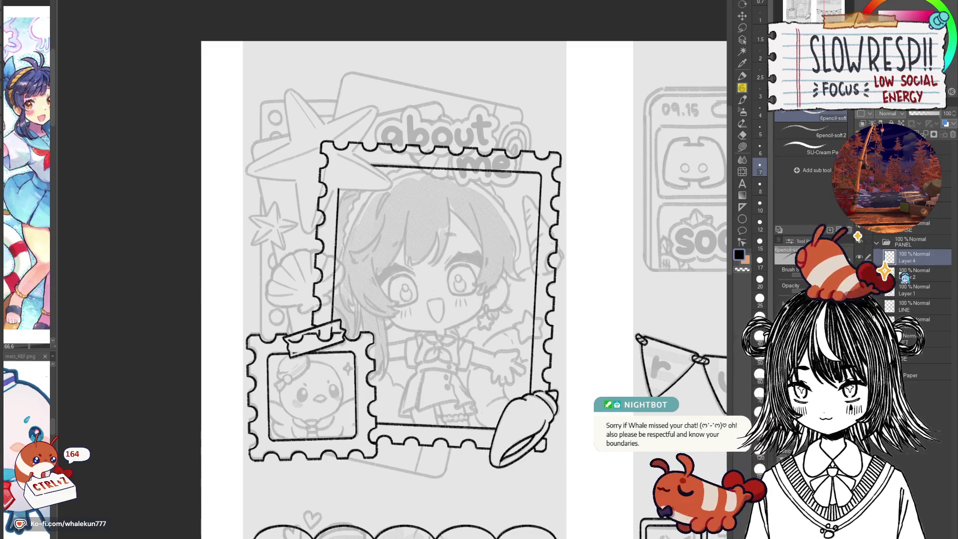
scroll(512, 168, "up", 5)
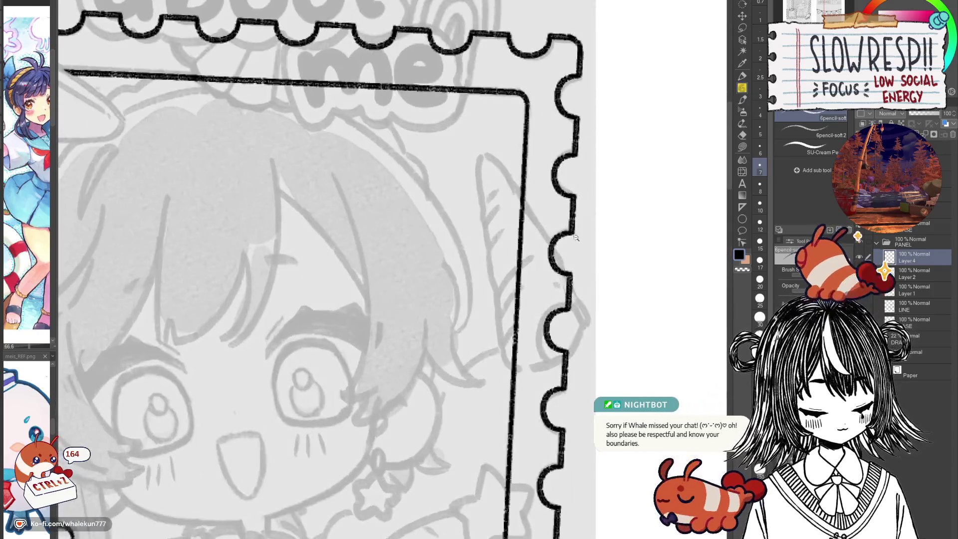
left_click_drag(56, 302, 199, 302)
scroll(182, 301, "up", 2)
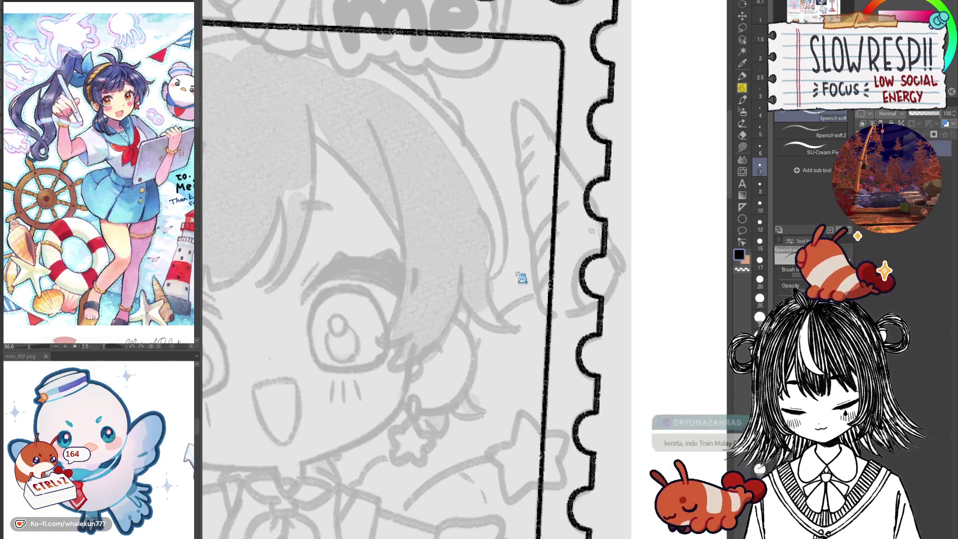
mouse_move(527, 124)
left_mouse_down()
mouse_move(498, 104)
mouse_move(490, 121)
mouse_move(509, 270)
mouse_move(530, 301)
left_mouse_up()
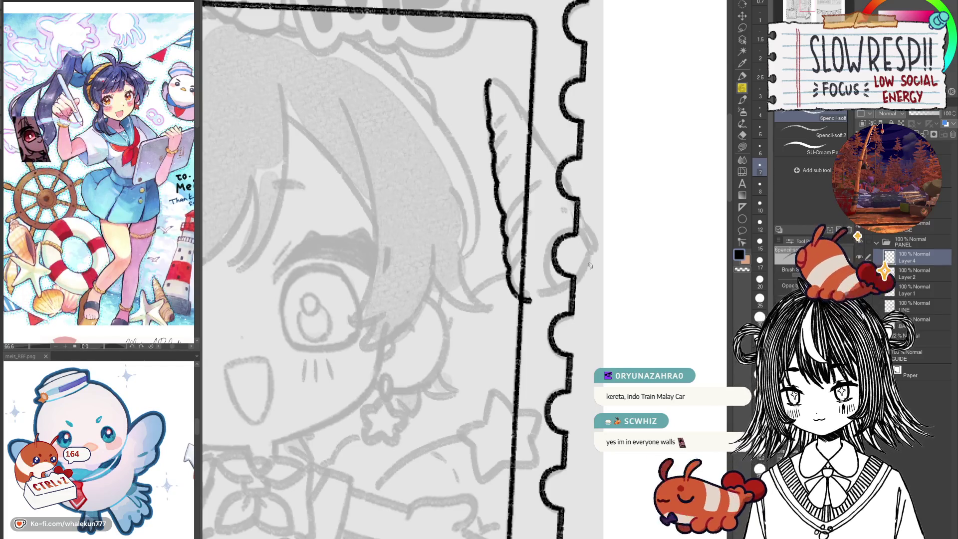
Toggle the mirrored canvas view several times to check proportions around the shell area.
key("h")
key("h")
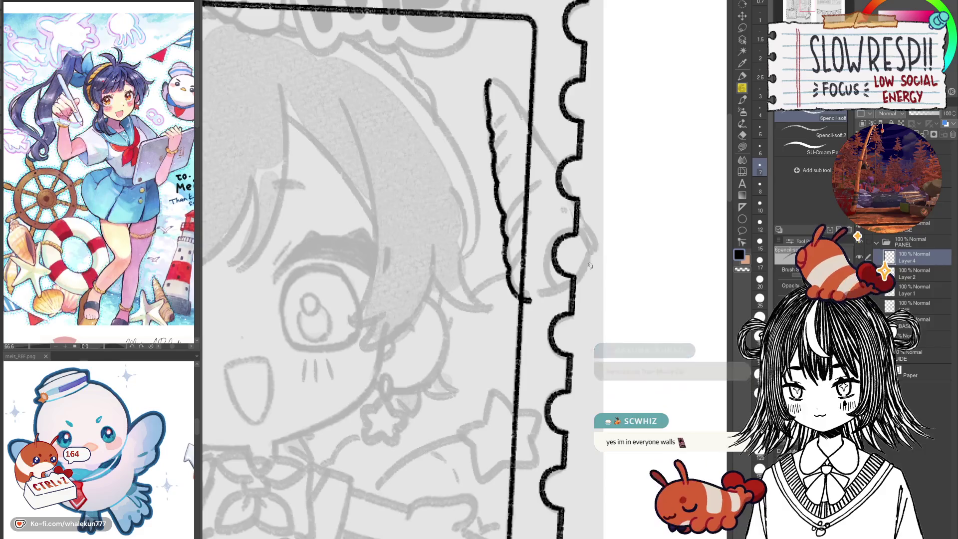
mouse_move(590, 266)
left_mouse_down()
mouse_move(620, 366)
mouse_move(597, 402)
mouse_move(617, 407)
left_mouse_up()
key("h")
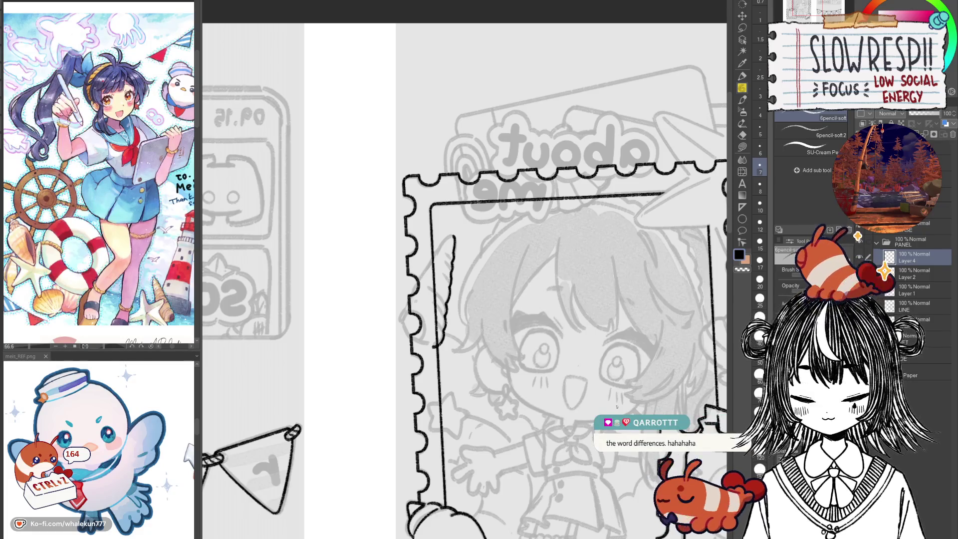
key("h")
key("h")
key("h")
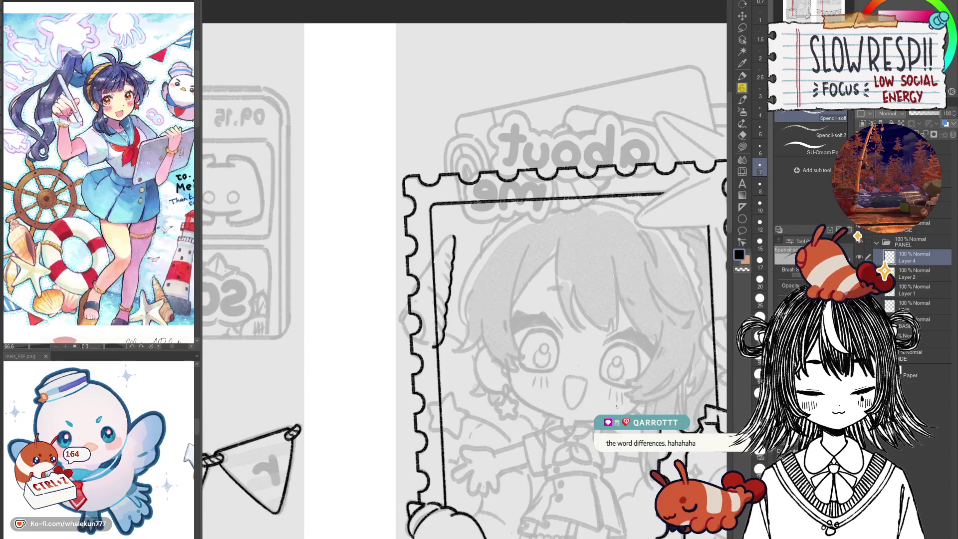
key("h")
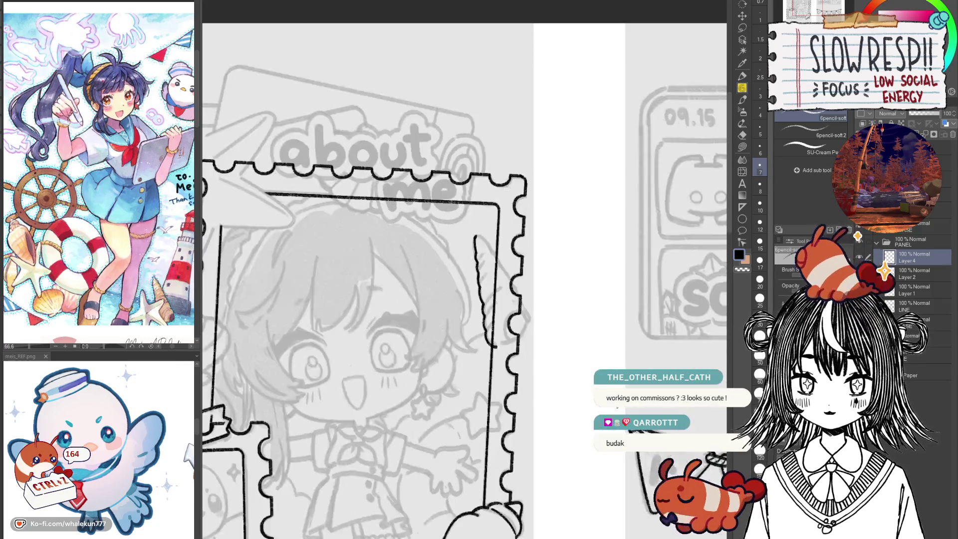
key("h")
key("h")
key("h")
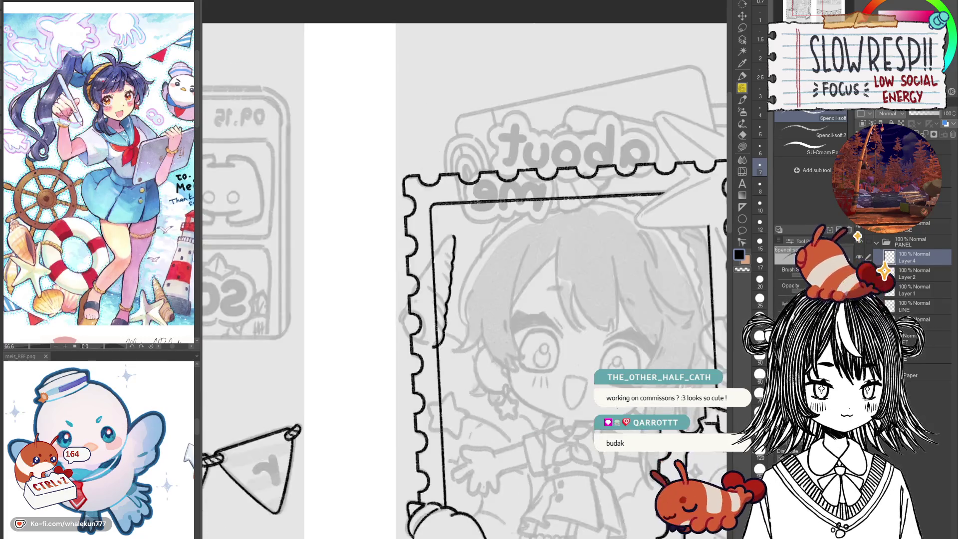
key("h")
key("h")
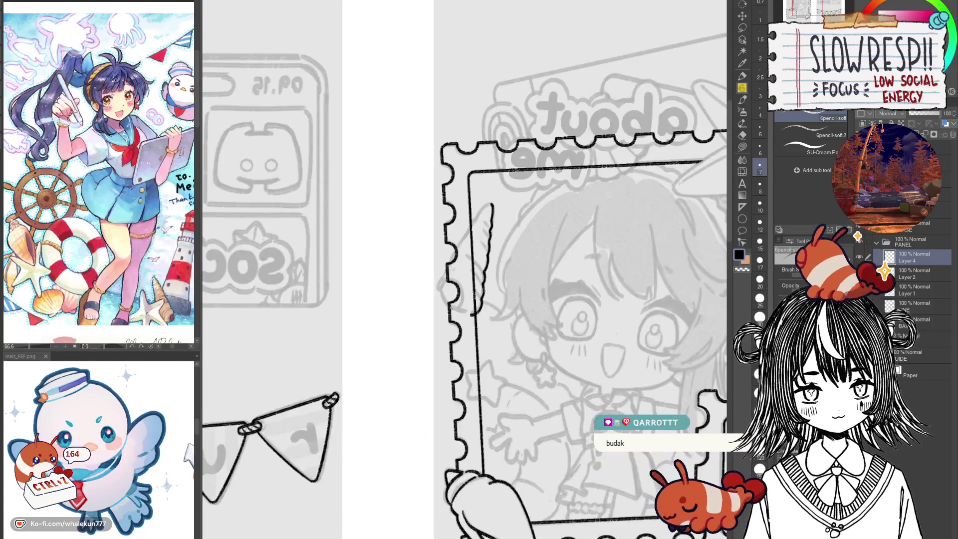
scroll(469, 282, "up", 2)
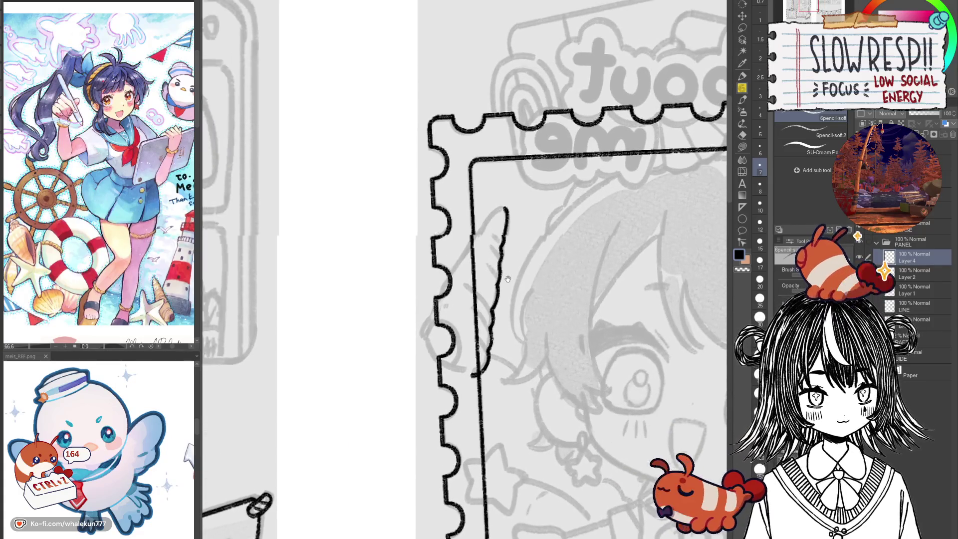
scroll(524, 295, "up", 1)
left_click_drag(512, 280, 524, 292)
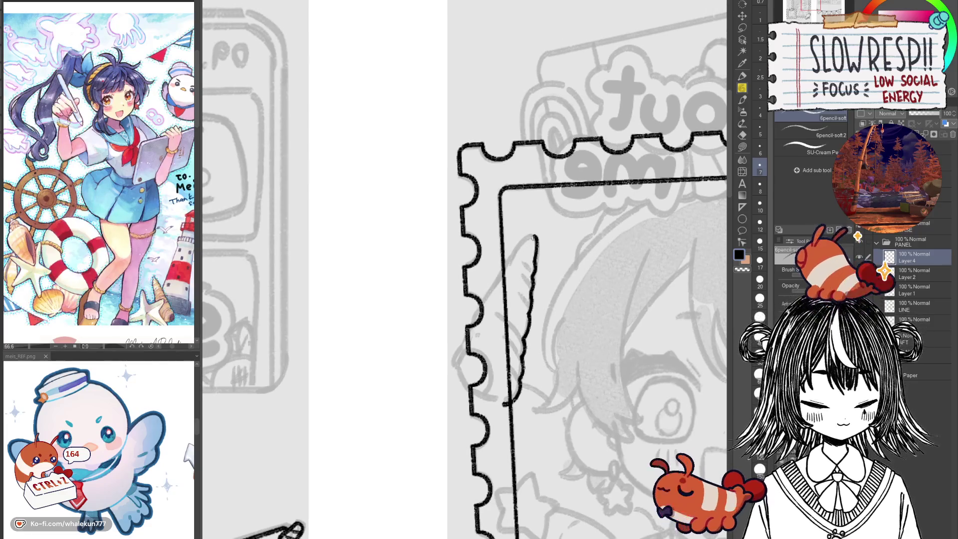
Ink the conical shell's outline and its right edge down toward the frame.
mouse_move(534, 238)
left_mouse_down()
mouse_move(501, 269)
mouse_move(460, 345)
left_mouse_up()
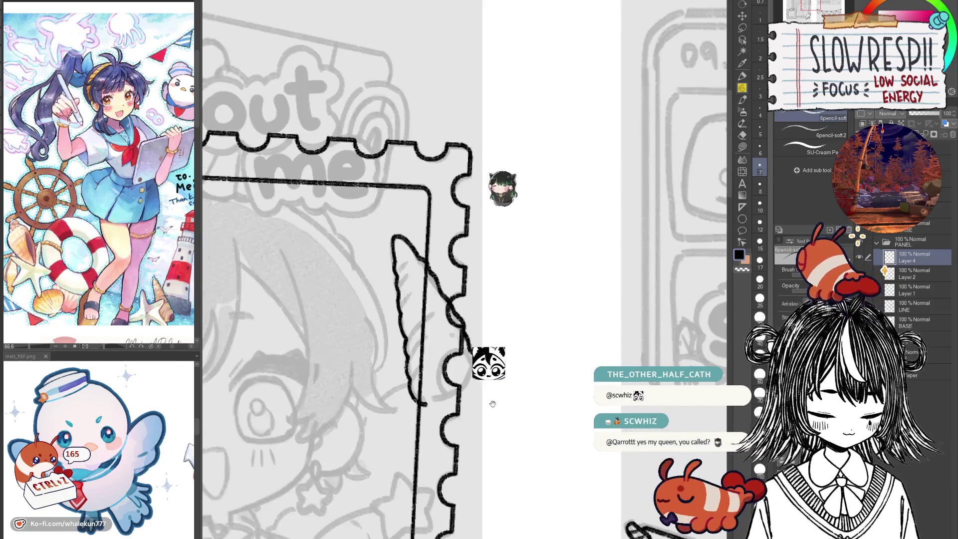
key("h")
left_click_drag(458, 404, 522, 343)
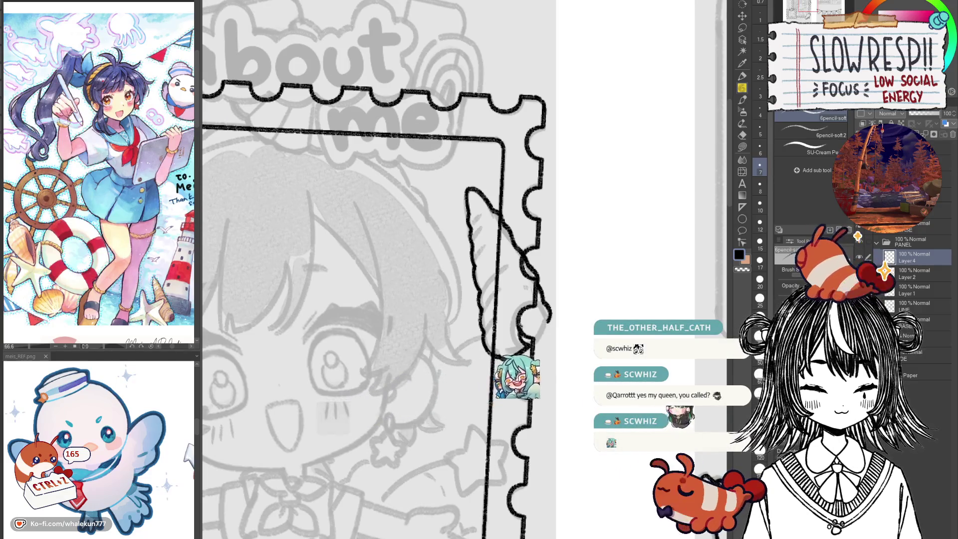
key("ctrl+z")
mouse_move(510, 356)
left_mouse_down()
mouse_move(552, 322)
mouse_move(555, 334)
mouse_move(496, 358)
left_mouse_up()
key("ctrl+z")
key("ctrl+z")
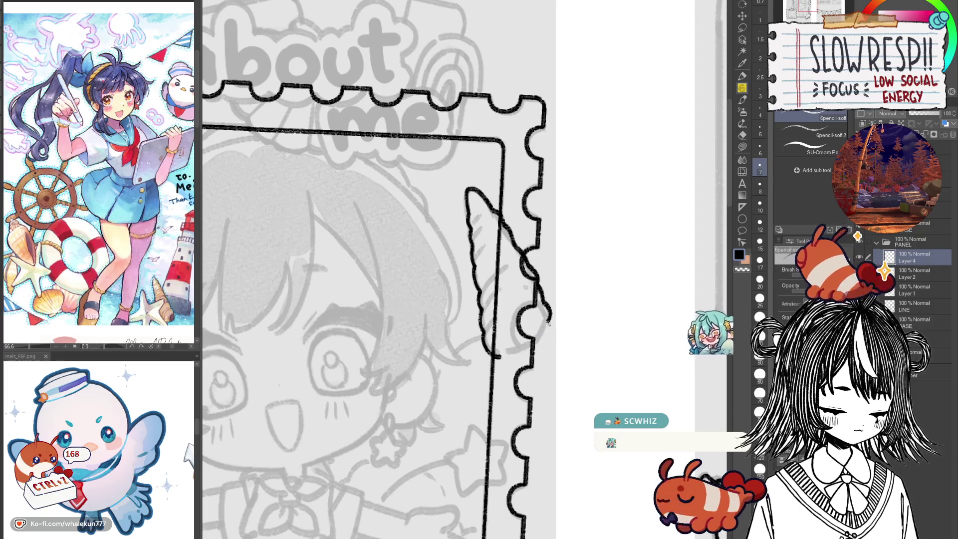
mouse_move(551, 318)
left_mouse_down()
mouse_move(555, 332)
mouse_move(499, 358)
mouse_move(526, 357)
left_mouse_up()
Nudge the shell linework slightly up and left, then zoom out to the whole page.
key("k")
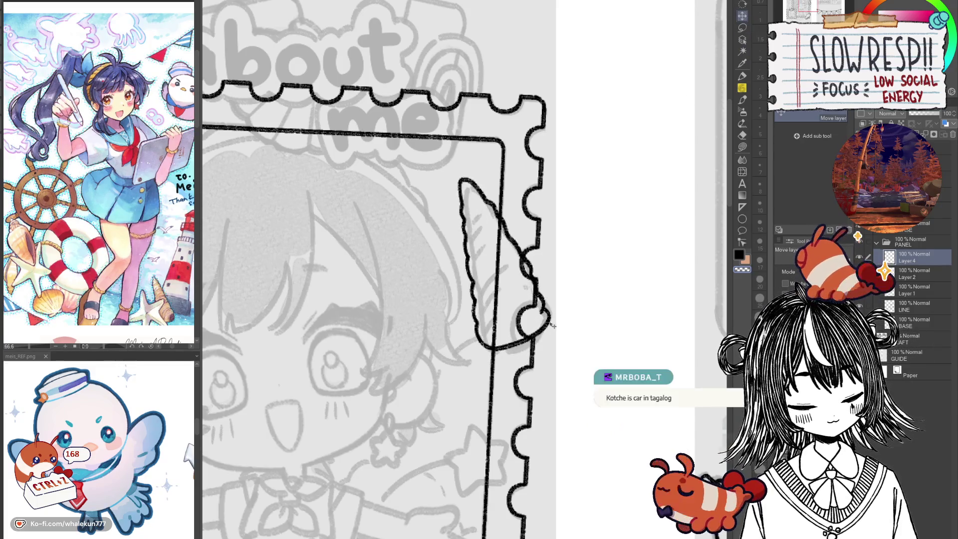
left_click(743, 89)
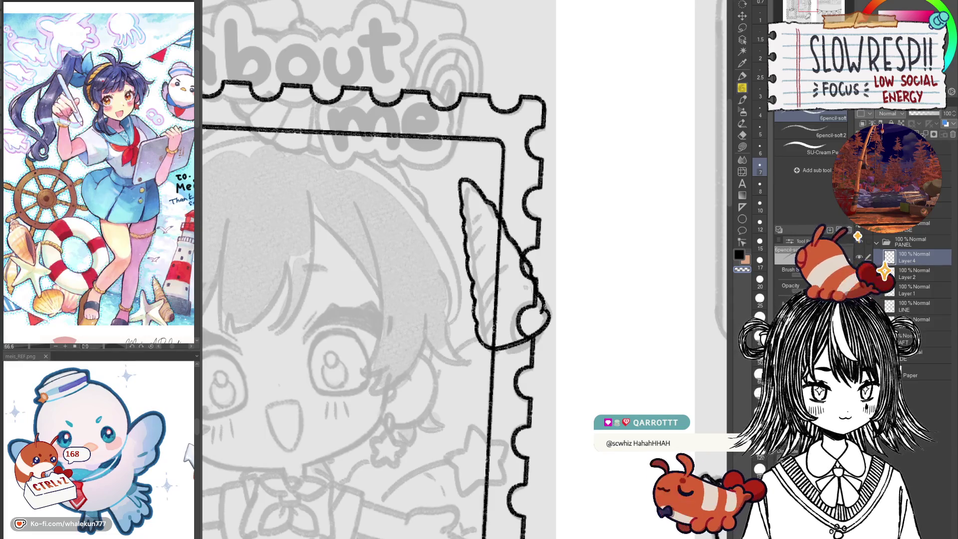
left_click_drag(587, 372, 619, 392)
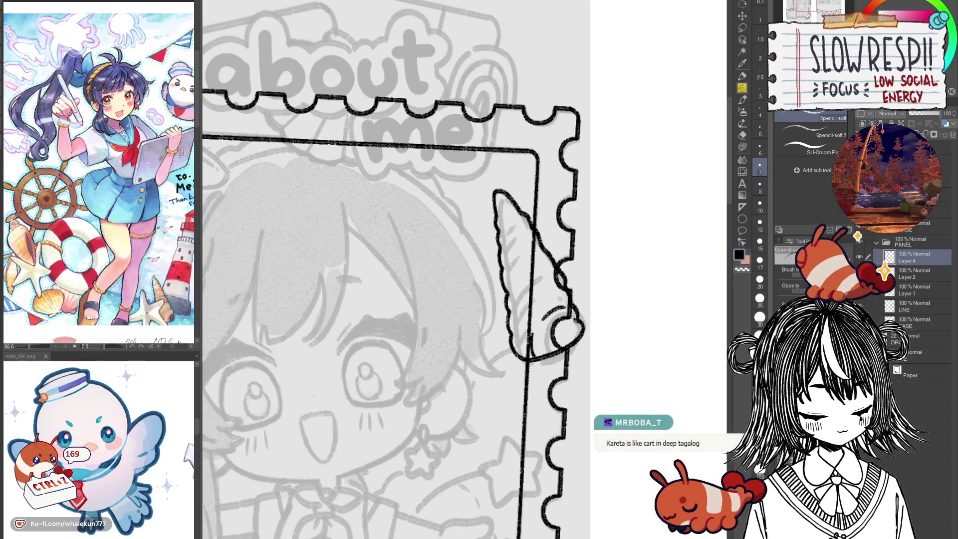
key("alt+bracketleft")
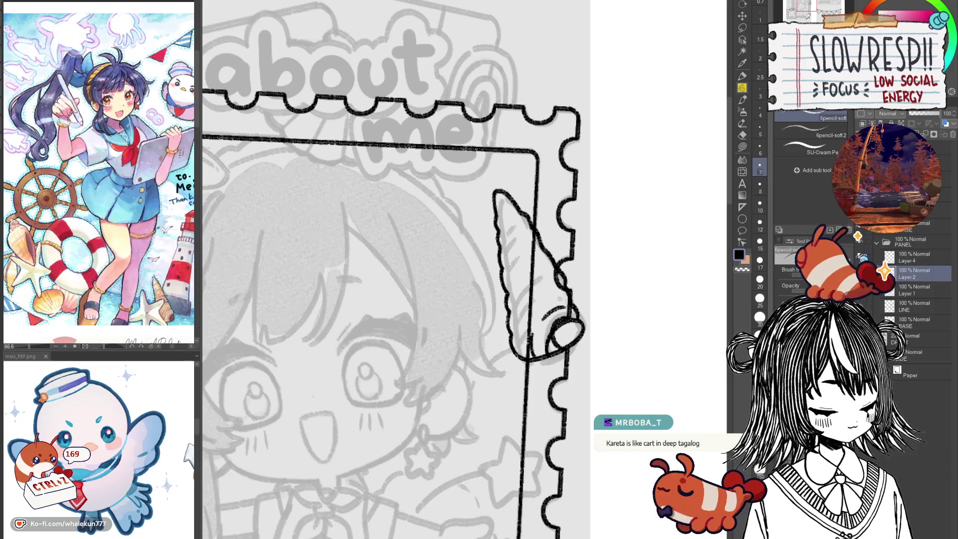
key("e")
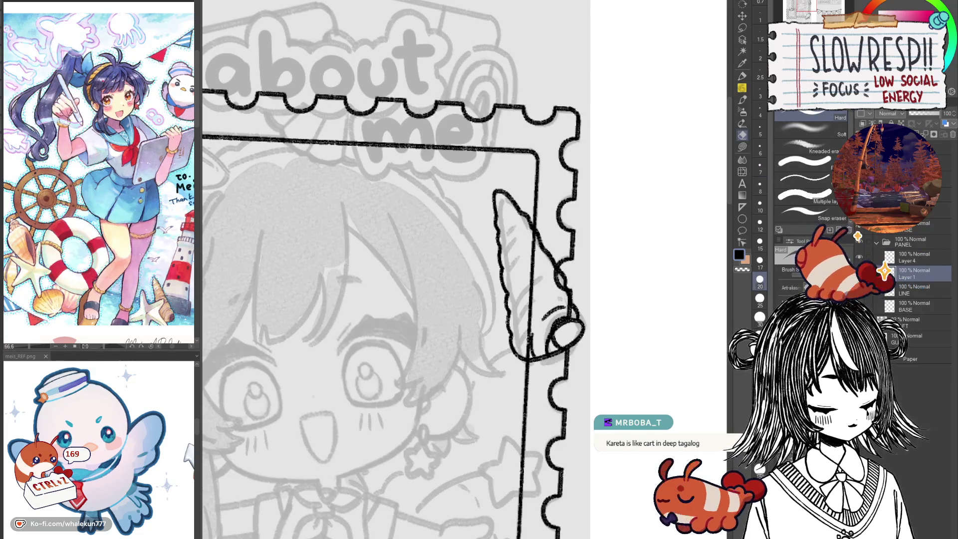
key("ctrl+minus")
key("ctrl+minus")
key("ctrl+minus")
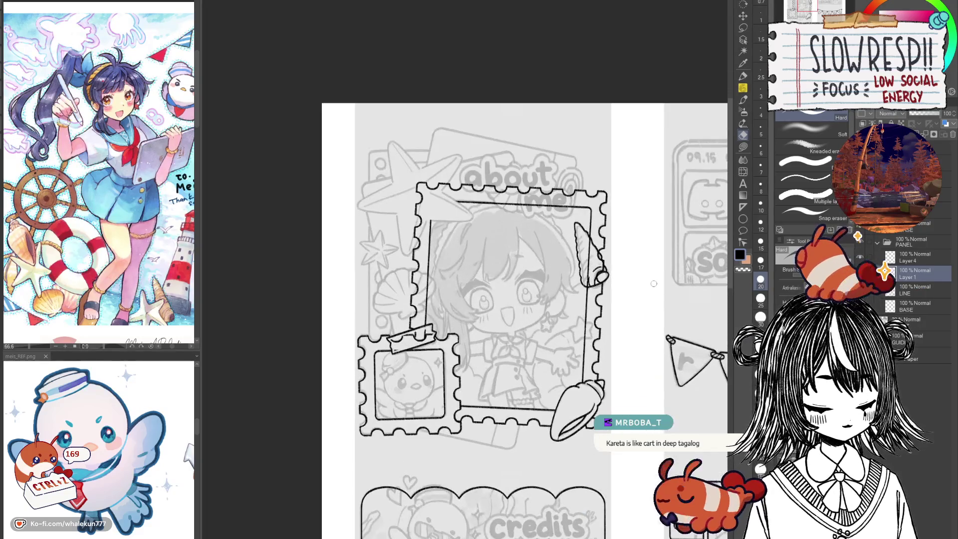
Erase the frame line running inside the shell and merge the shell layer into Layer 1.
scroll(610, 341, "up", 3)
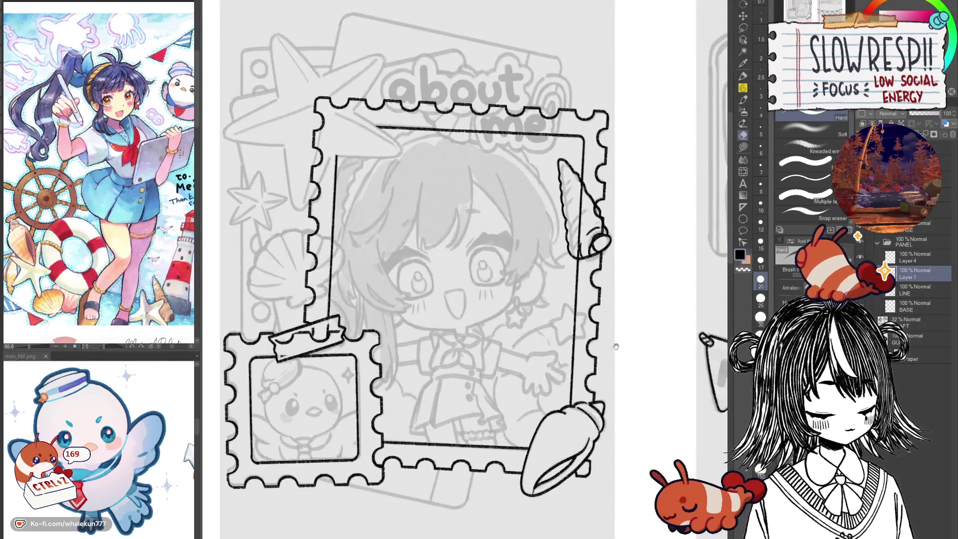
scroll(595, 233, "up", 3)
mouse_move(546, 207)
left_mouse_down()
mouse_move(545, 363)
mouse_move(591, 319)
mouse_move(583, 306)
left_mouse_up()
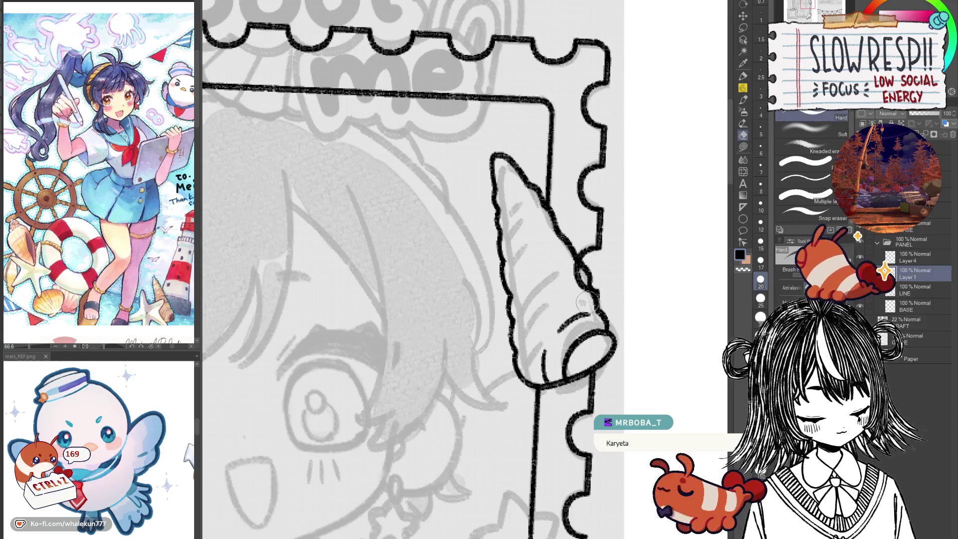
key("ctrl+z")
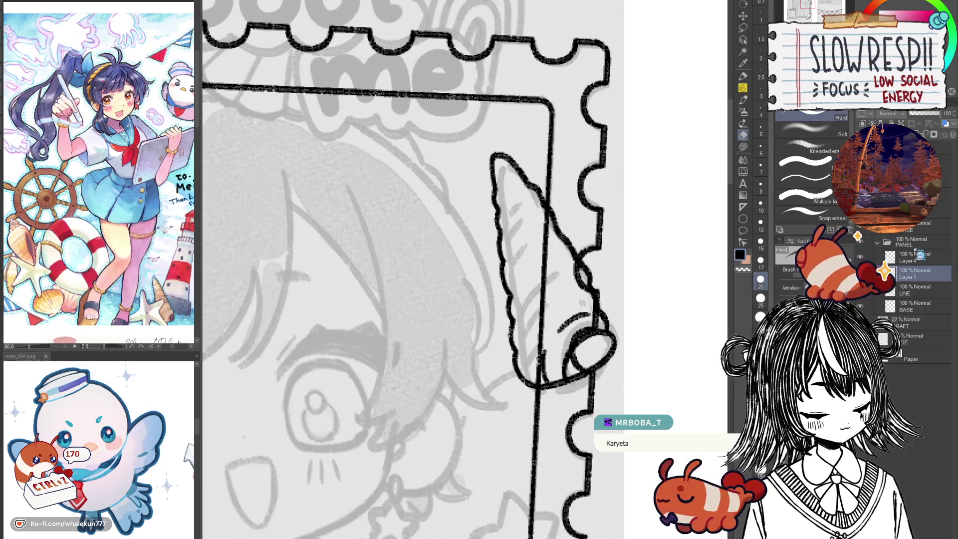
key("k")
left_click_drag(602, 352, 608, 353)
key("ctrl+z")
key("e")
left_click_drag(547, 212, 552, 240)
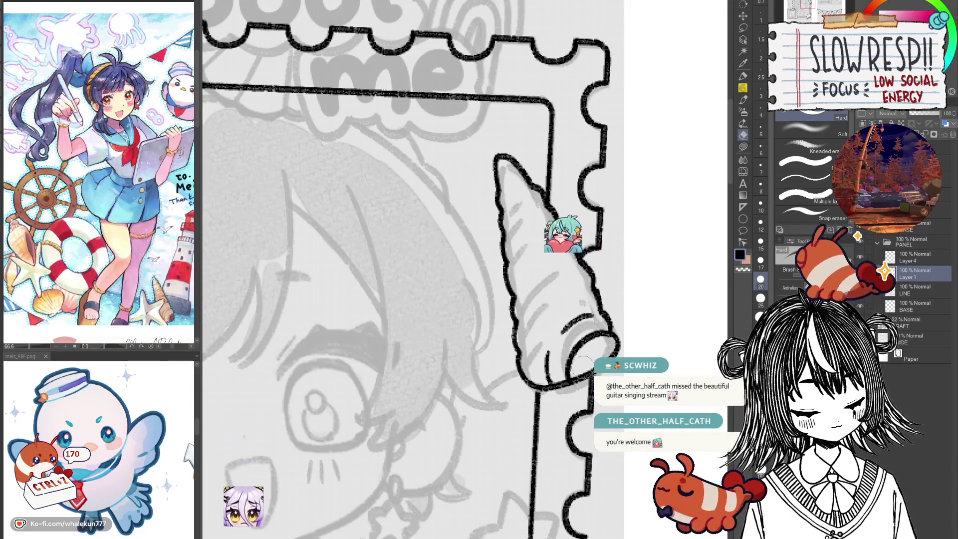
key("ctrl+e")
key("p")
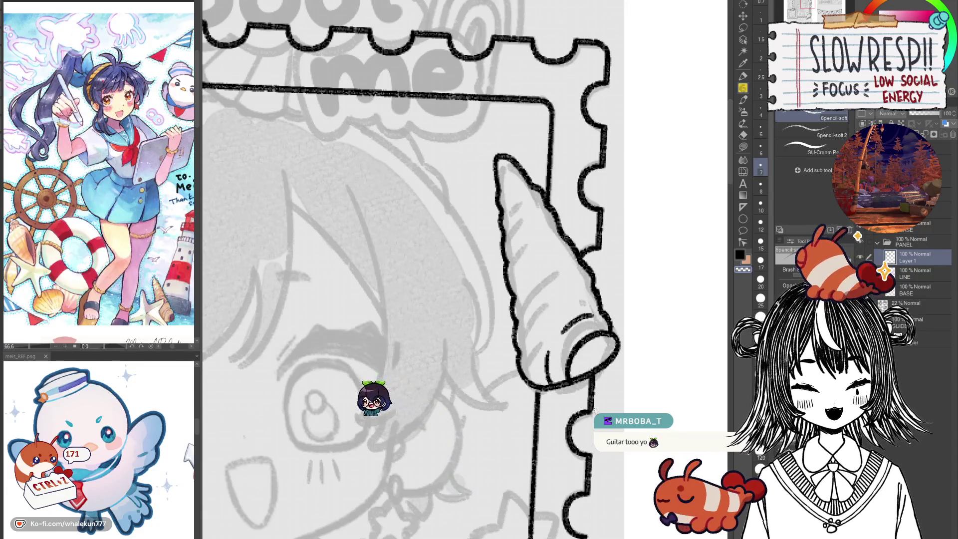
Add short hatch strokes to the horn shell and zoom out around it.
left_click_drag(581, 344, 519, 349)
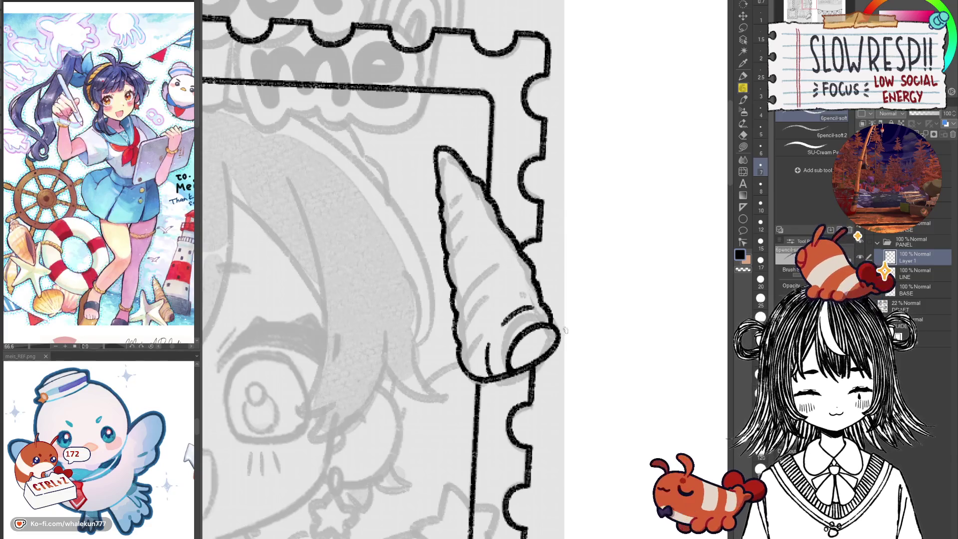
mouse_move(454, 293)
left_mouse_down()
mouse_move(492, 266)
mouse_move(477, 294)
left_mouse_up()
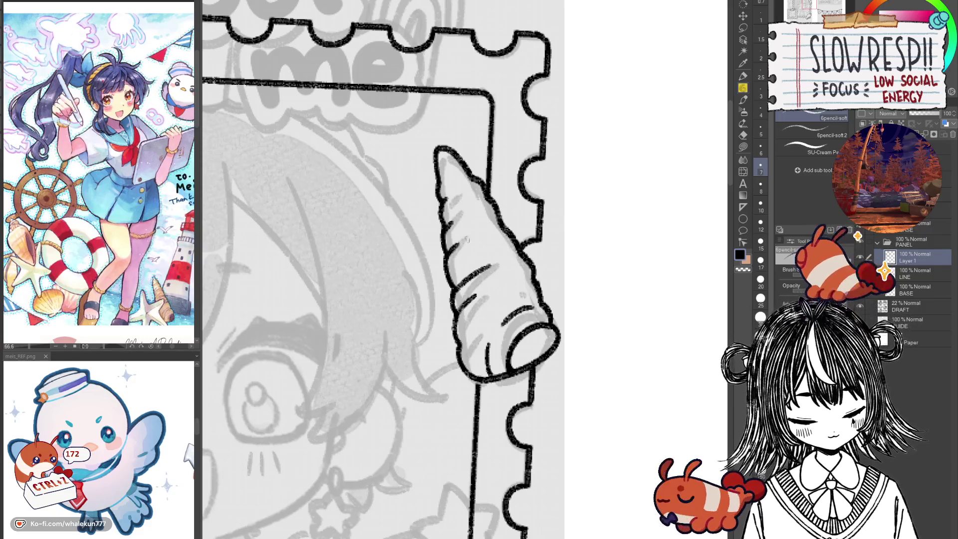
left_click(506, 271)
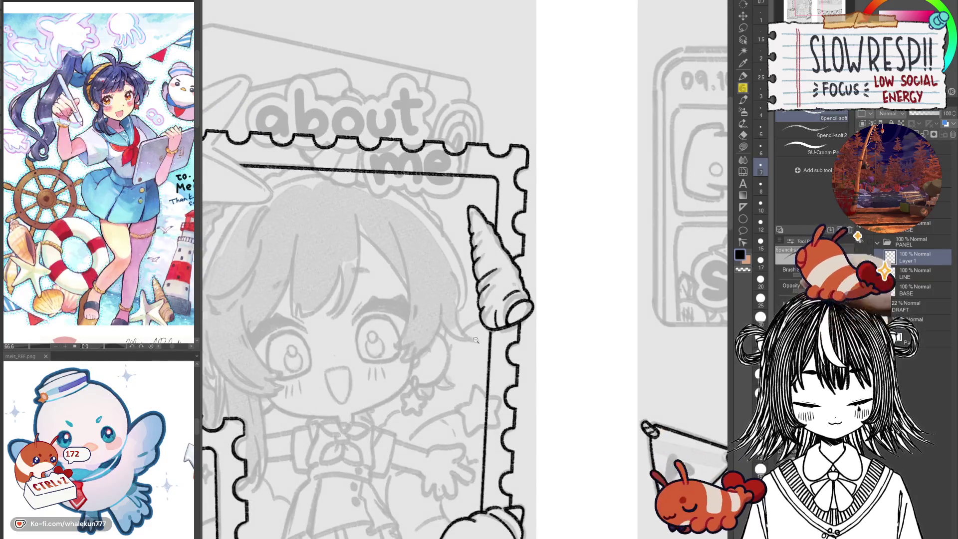
Erase part of the hatching on the horn shell.
left_click(475, 340)
scroll(484, 293, "up", 3)
key("e")
left_click_drag(519, 279, 493, 331)
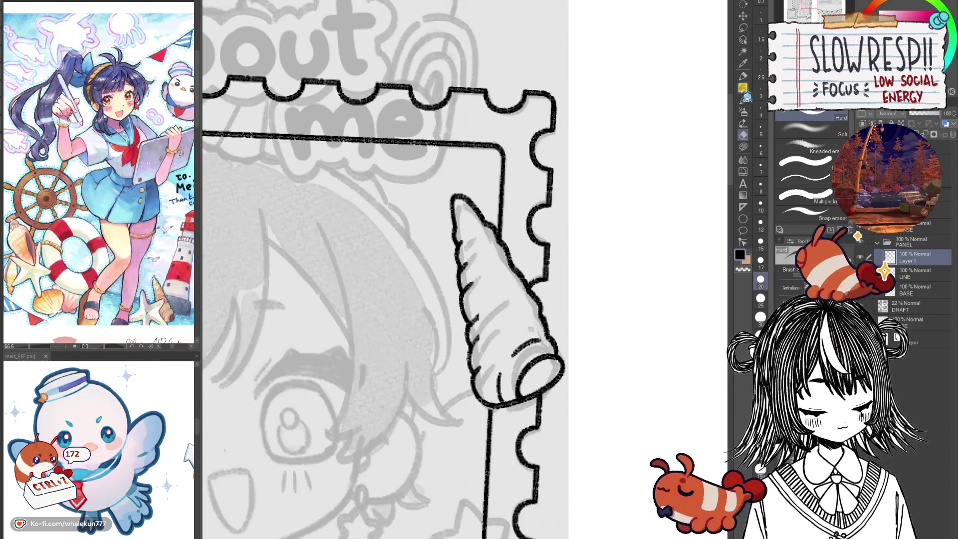
With the pencil, check the flipped canvas and ink the first star stroke.
key("p")
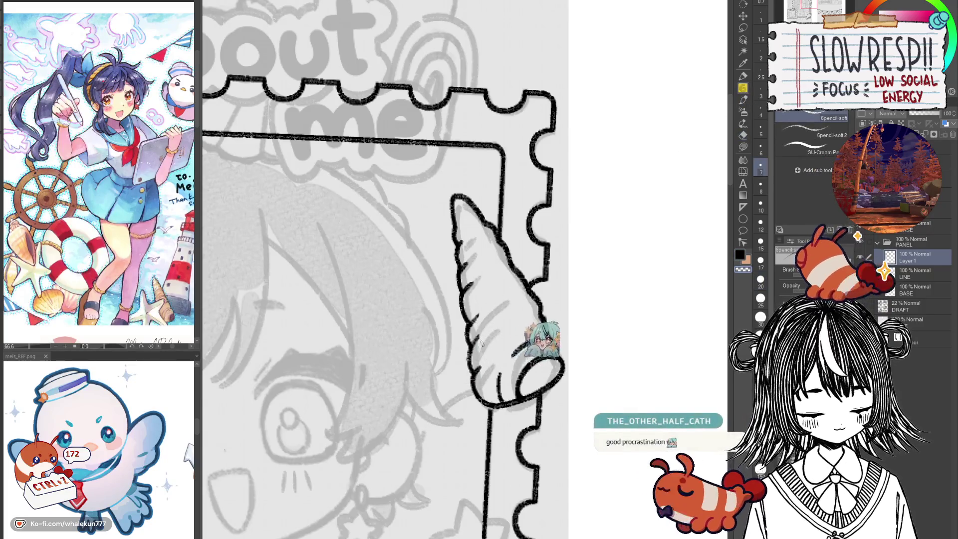
key("h")
key("h")
scroll(504, 349, "down", 2)
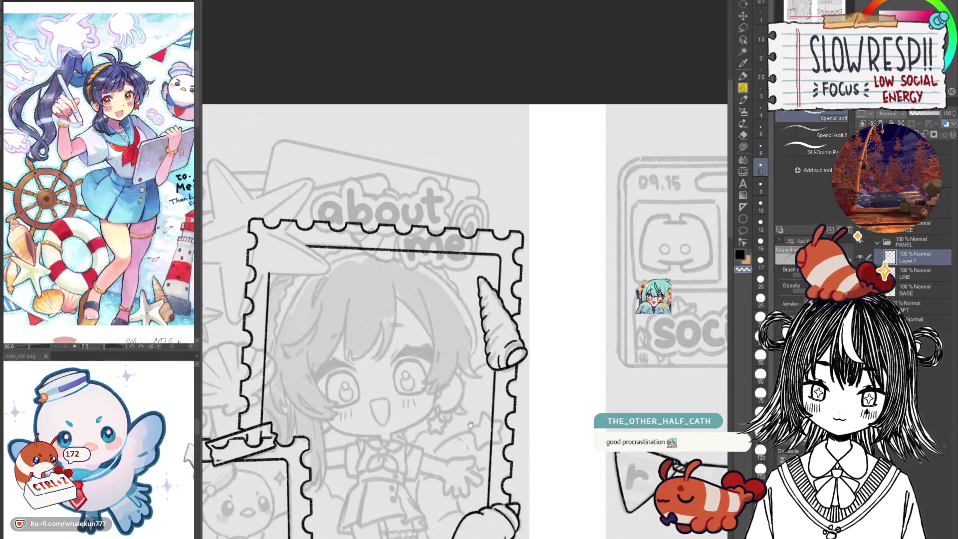
scroll(513, 363, "up", 1)
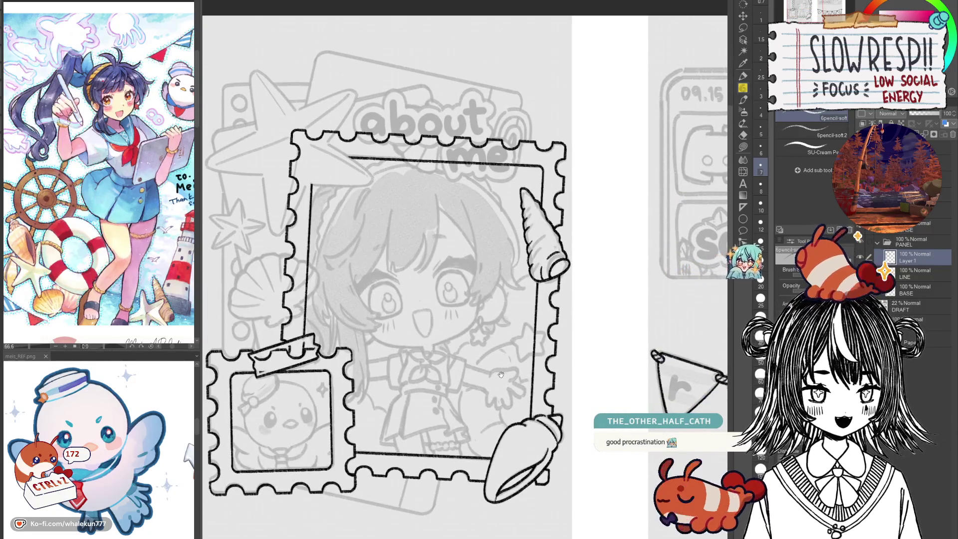
scroll(519, 389, "up", 1)
mouse_move(519, 390)
left_mouse_down()
mouse_move(562, 426)
mouse_move(546, 419)
mouse_move(519, 375)
left_mouse_up()
scroll(546, 419, "up", 2)
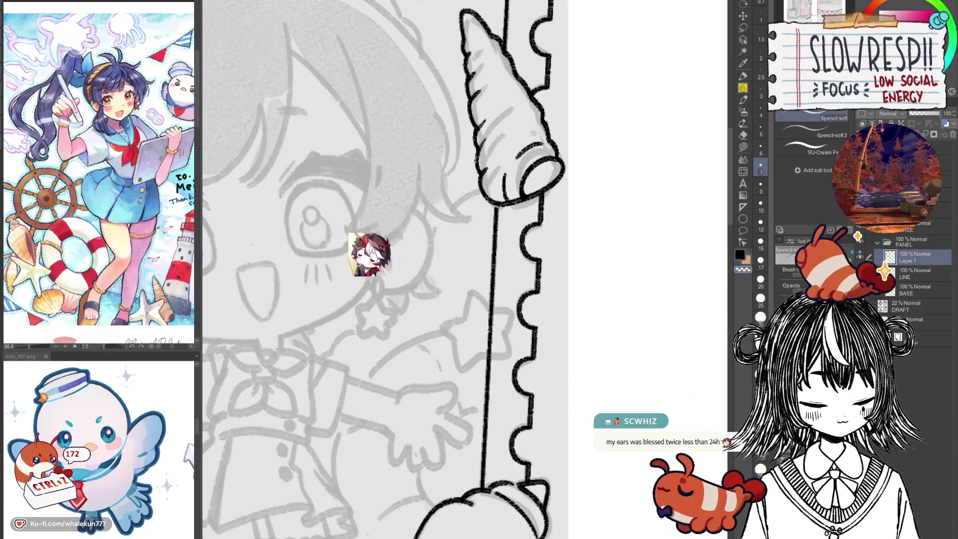
scroll(526, 243, "up", 2)
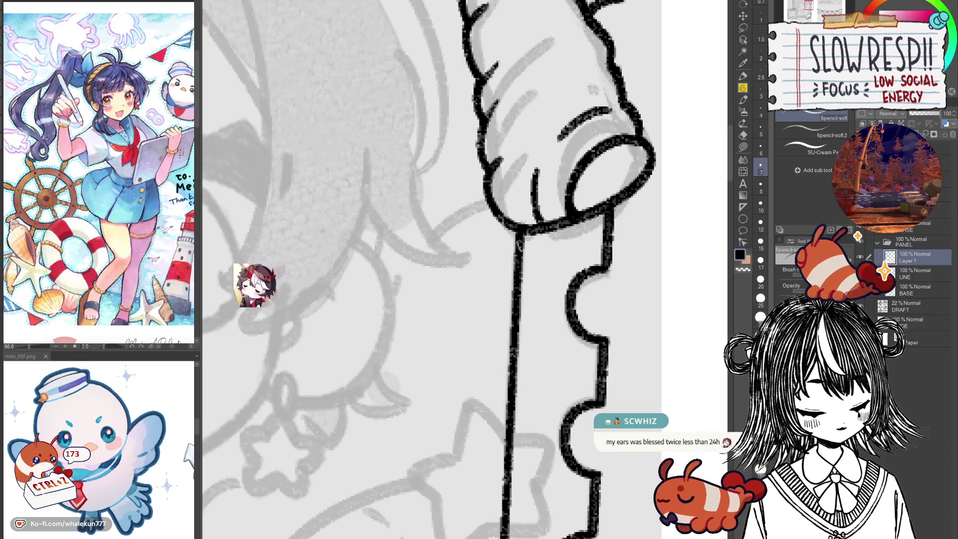
scroll(527, 238, "down", 3)
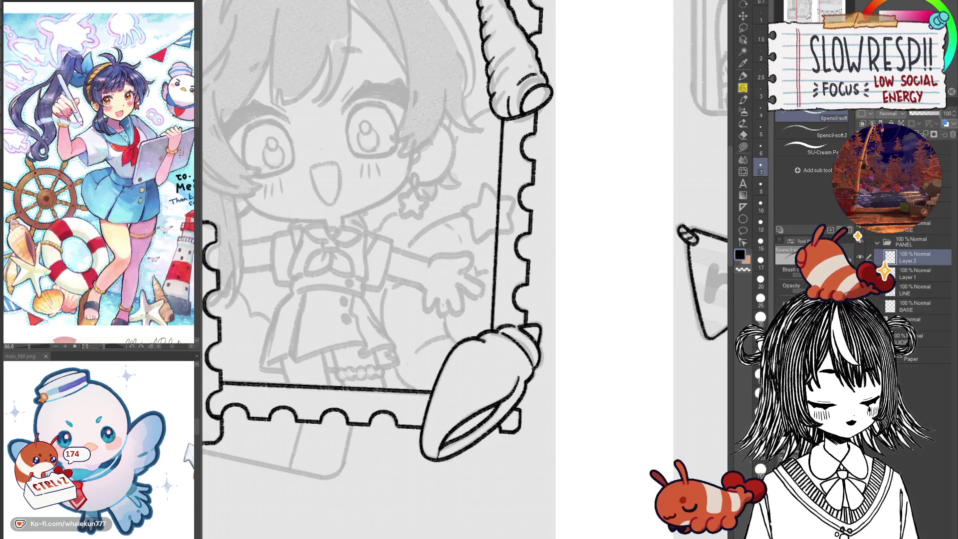
scroll(520, 232, "up", 5)
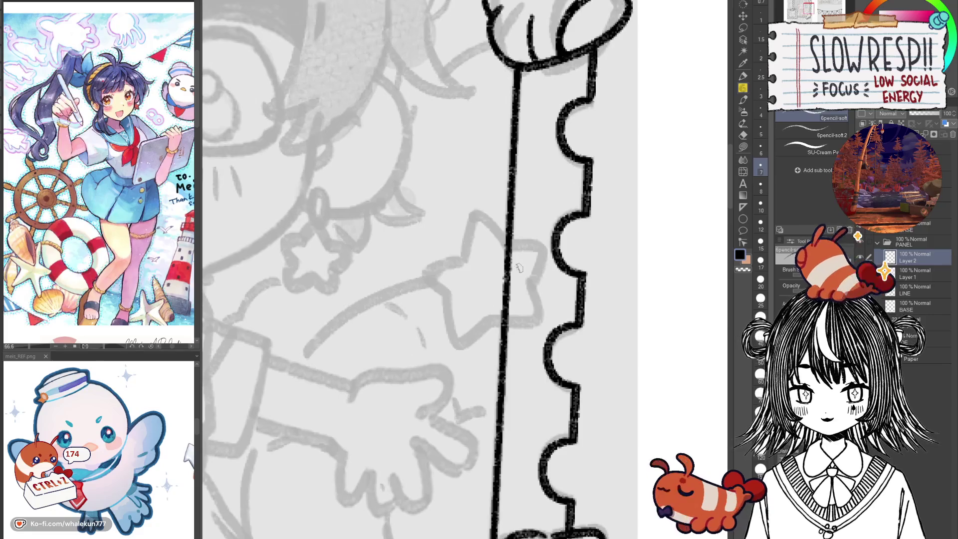
scroll(498, 254, "up", 1)
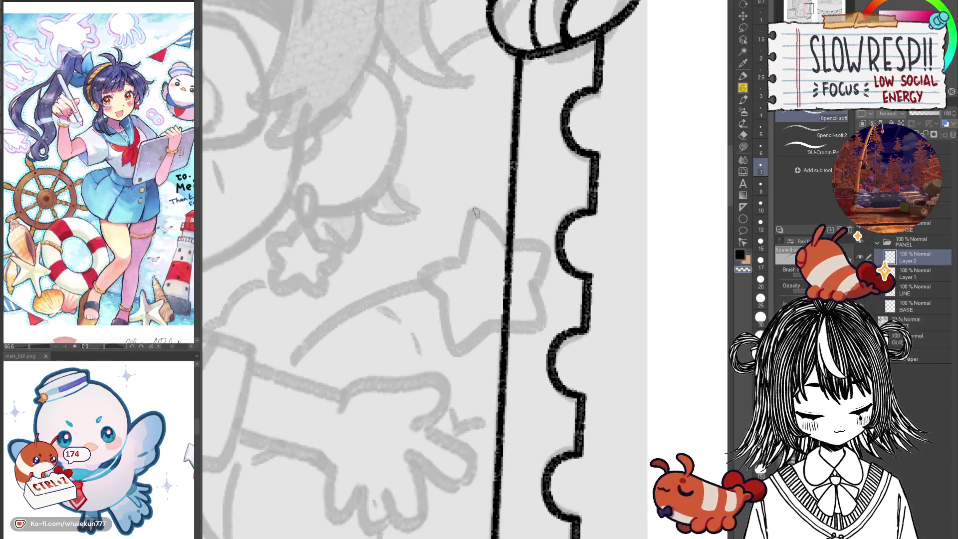
left_click_drag(470, 226, 463, 263)
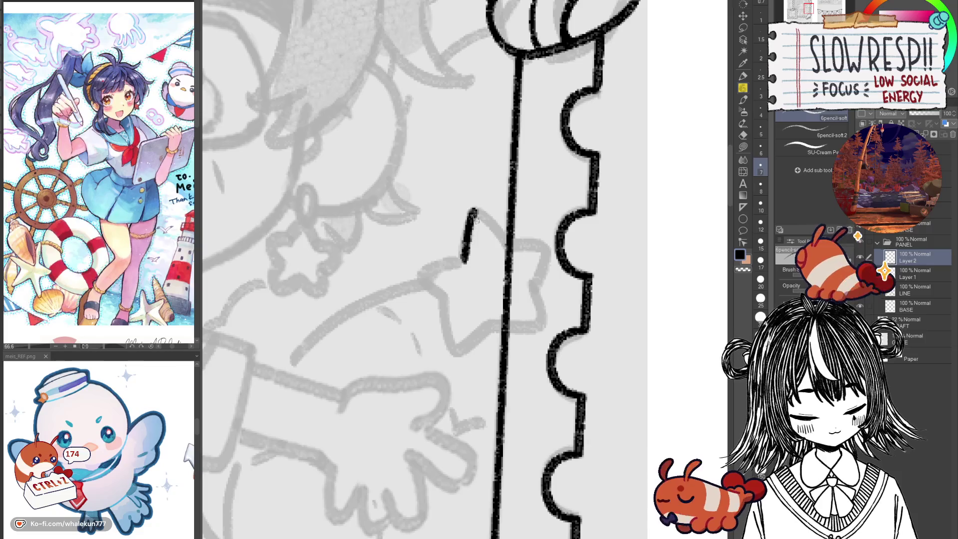
Undo a misplaced top stroke and paste a duplicate of the first star stroke.
left_click_drag(487, 215, 509, 243)
key("ctrl+z")
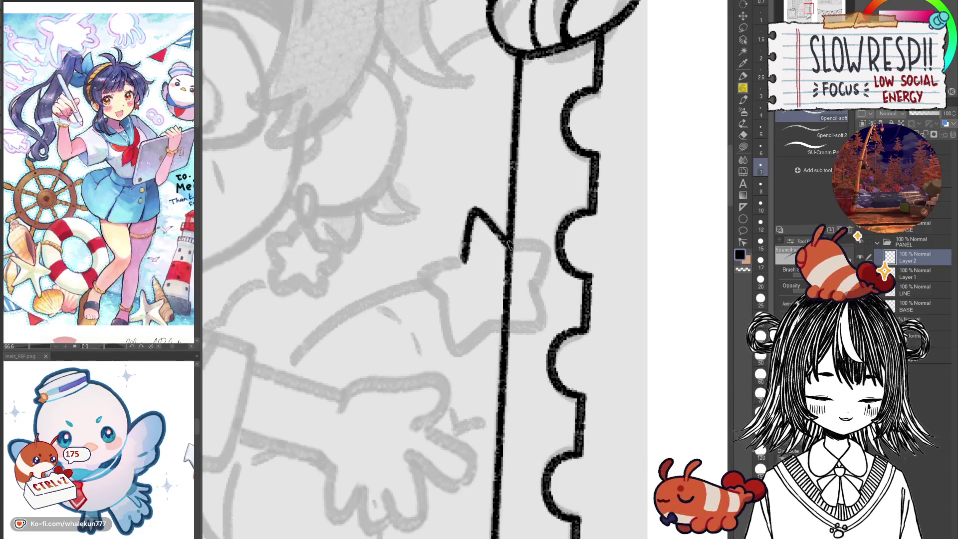
key("ctrl+c")
key("ctrl+v")
key("ctrl+t")
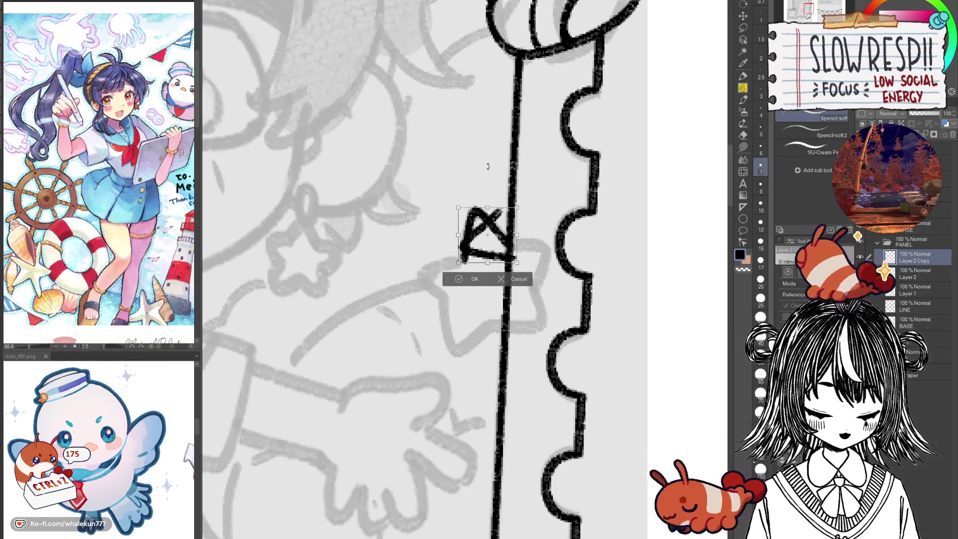
left_click(522, 282)
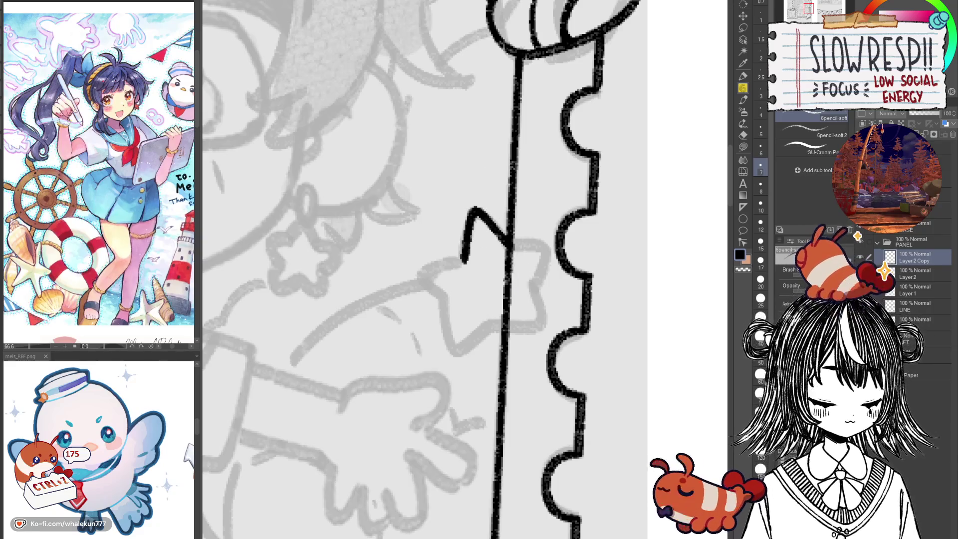
Rotate the copied stroke into the star's second arm and shift it into place.
key("ctrl+t")
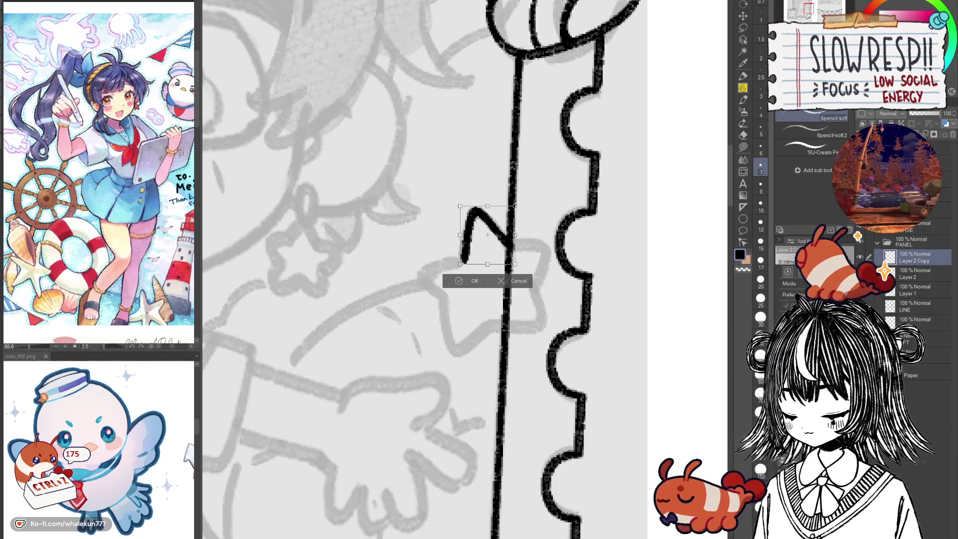
mouse_move(519, 267)
left_mouse_down()
mouse_move(527, 255)
mouse_move(531, 295)
mouse_move(544, 306)
mouse_move(558, 291)
left_mouse_up()
key("Return")
key("k")
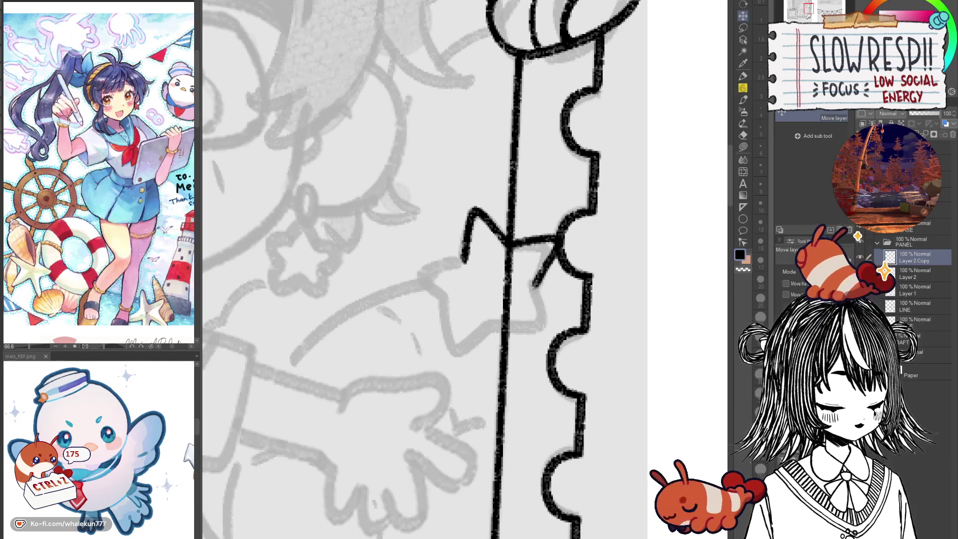
left_click(860, 273)
left_click_drag(568, 314, 571, 311)
Paste another copy, rotate it and move it down as the star's lower arm.
key("ctrl+c")
key("ctrl+v")
key("ctrl+t")
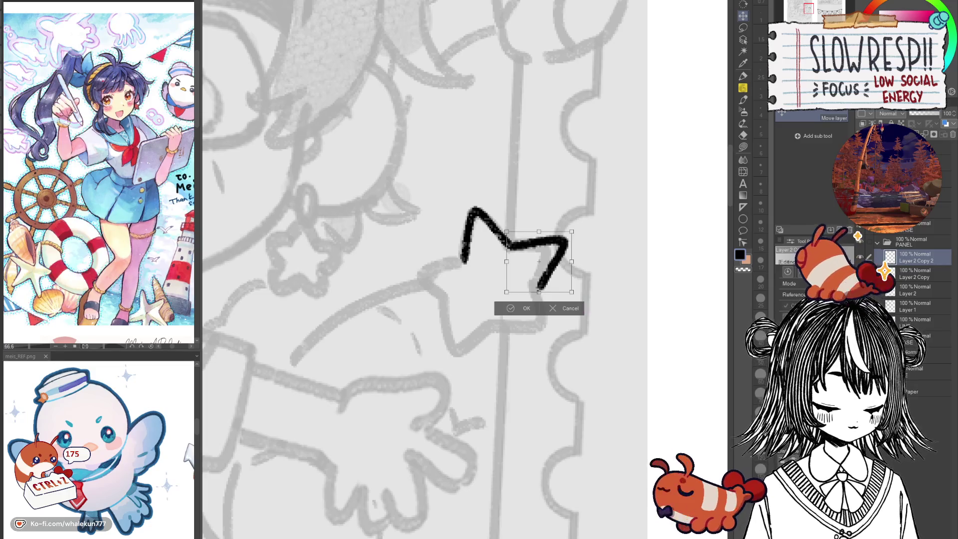
left_click_drag(579, 299, 524, 307)
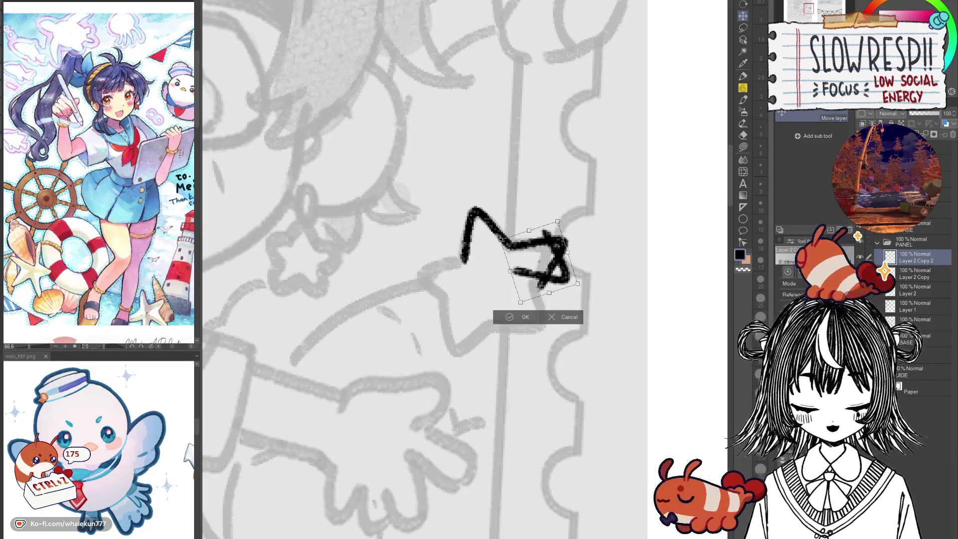
key("Return")
mouse_move(577, 287)
left_mouse_down()
mouse_move(560, 293)
mouse_move(555, 351)
left_mouse_up()
Paste a third copy and rotate it into another star arm.
key("ctrl+c")
key("ctrl+v")
key("ctrl+t")
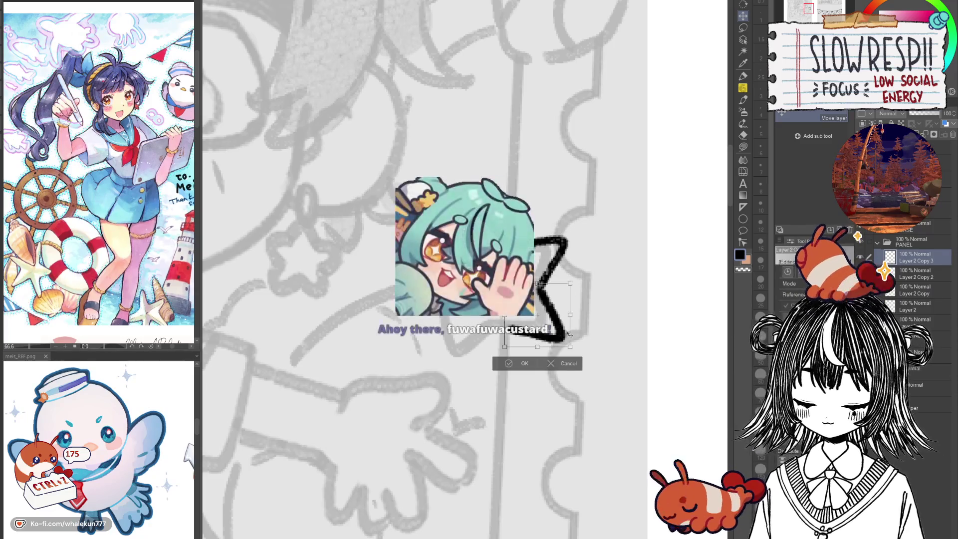
mouse_move(581, 314)
left_mouse_down()
mouse_move(575, 334)
mouse_move(501, 347)
left_mouse_up()
left_click(466, 391)
Add the rotated left arm, then merge all star copies into Layer 2.
key("ctrl+v")
key("ctrl+t")
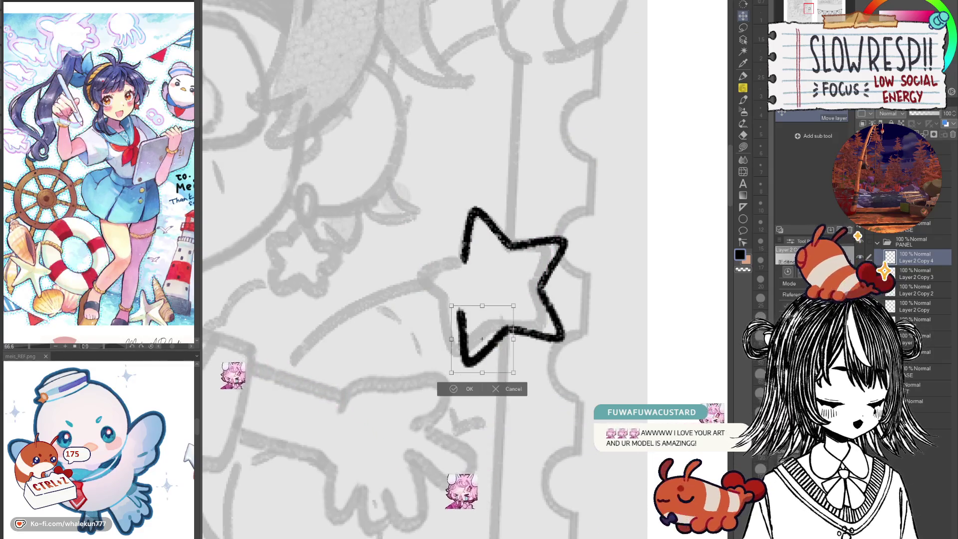
left_click_drag(524, 339, 522, 322)
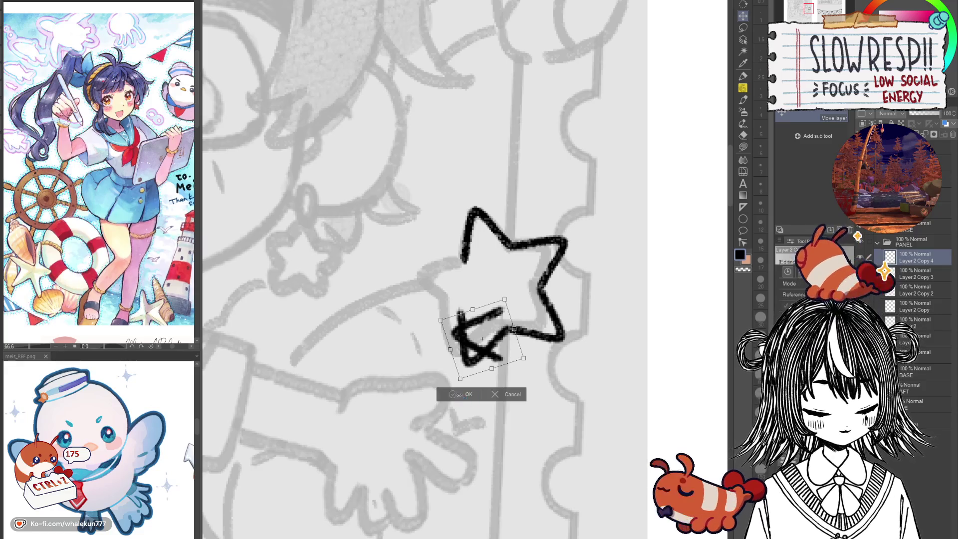
left_click(455, 394)
left_click_drag(465, 261, 479, 362)
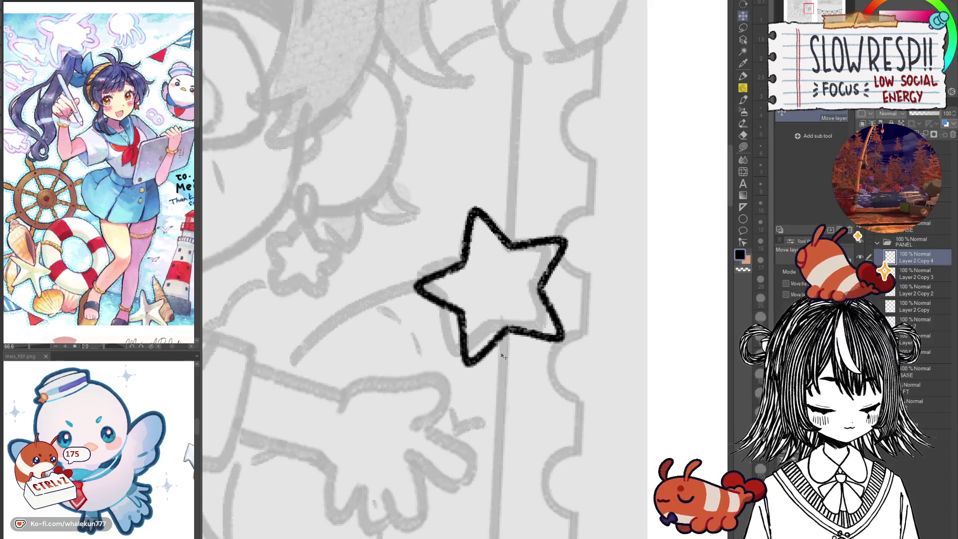
key("ctrl+e")
key("ctrl+e")
key("ctrl+e")
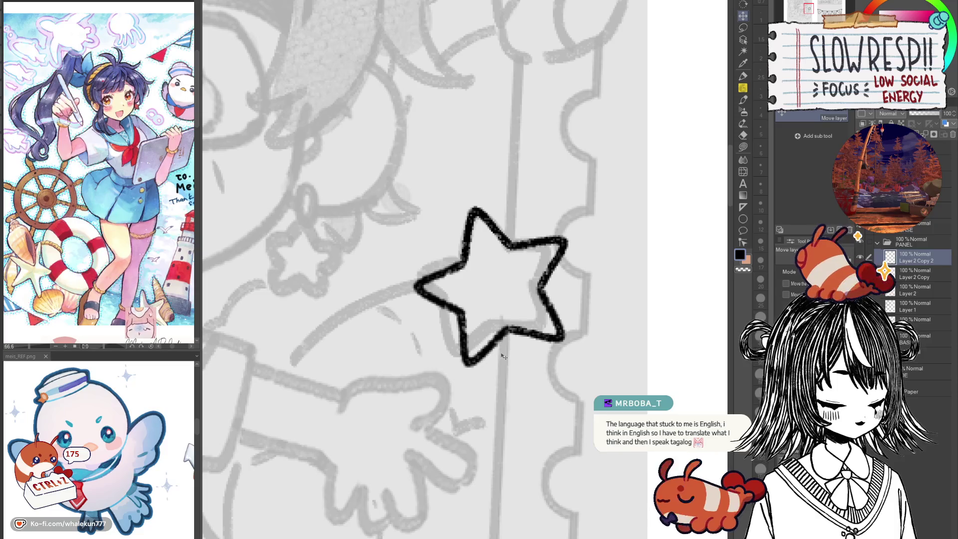
key("ctrl+e")
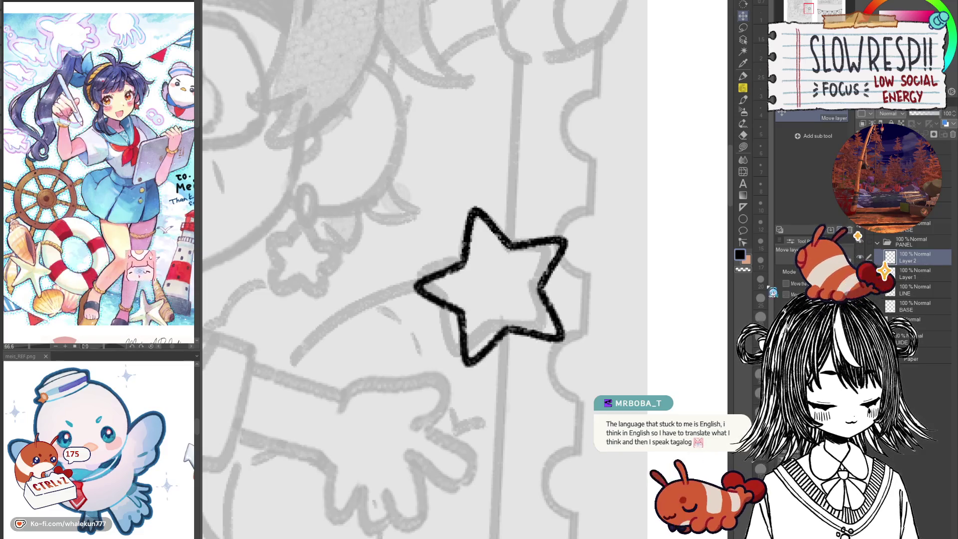
Nudge the star up, left, then slightly right onto the stamp's right edge.
scroll(553, 322, "down", 2)
scroll(552, 322, "down", 2)
scroll(573, 388, "up", 2)
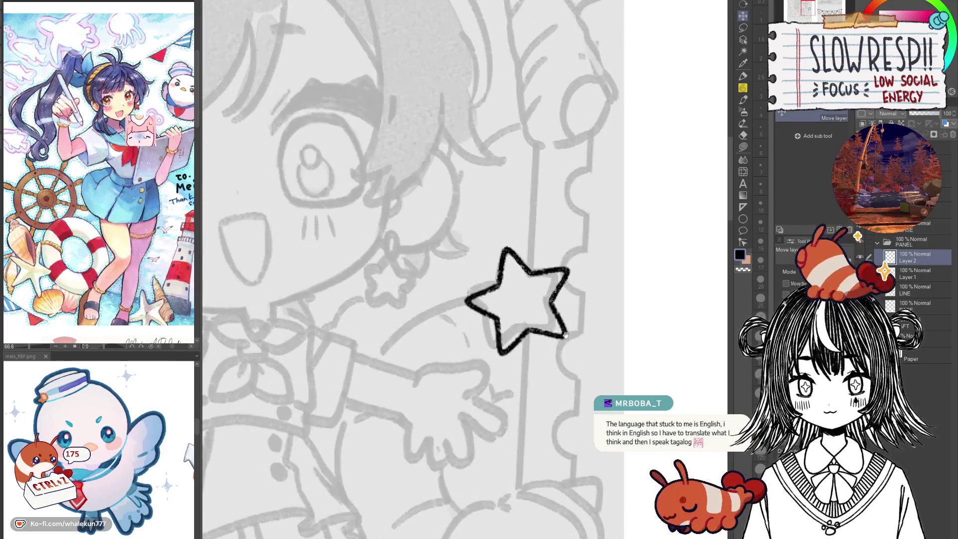
left_click_drag(573, 389, 578, 395)
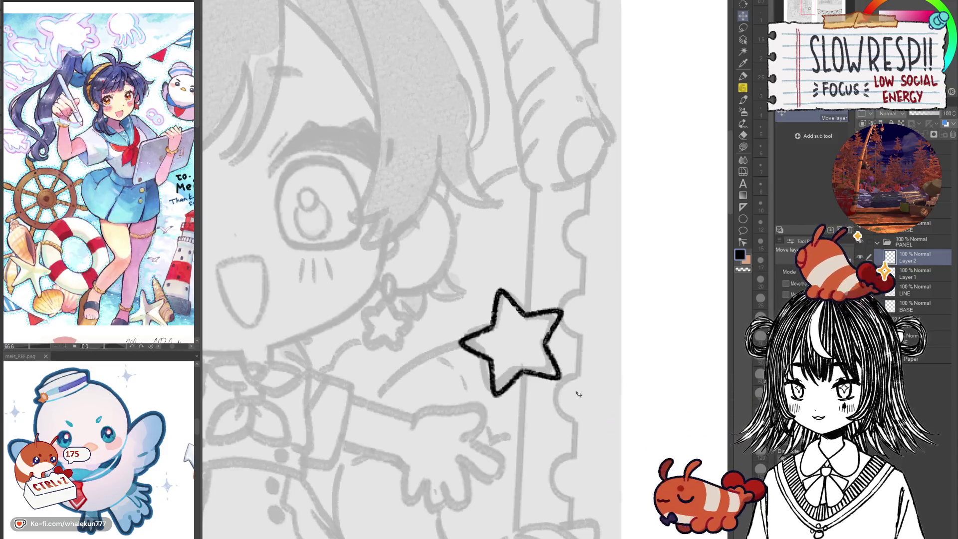
scroll(599, 366, "down", 5)
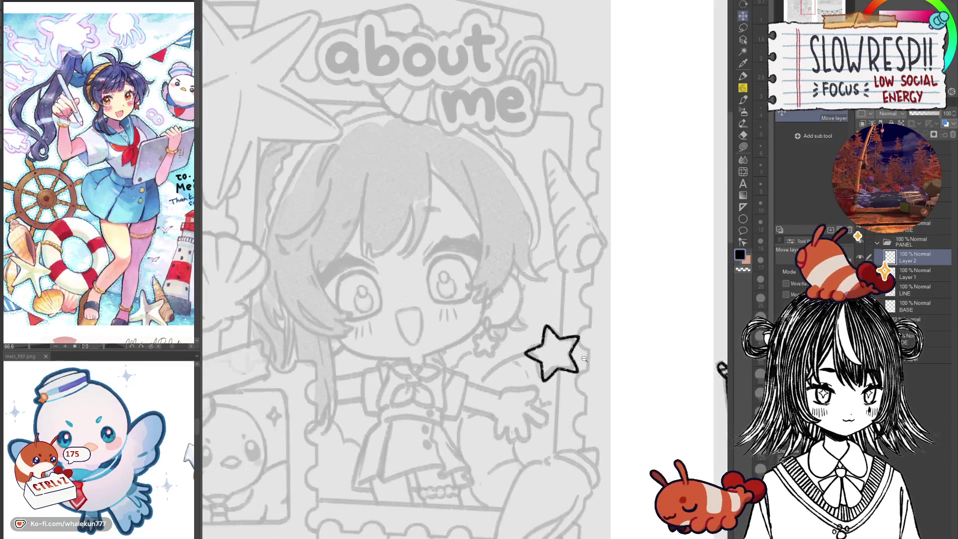
scroll(548, 348, "up", 5)
left_click_drag(543, 366, 555, 368)
Show and select the frame line layer, with the eraser reduced to size 12.
left_click(914, 274)
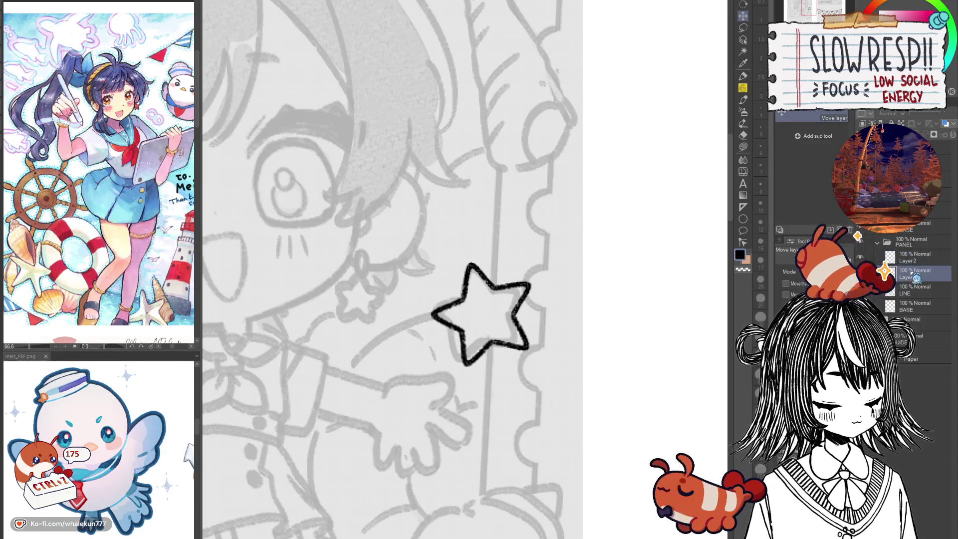
left_click(859, 274)
key("e")
key("bracketleft")
key("bracketleft")
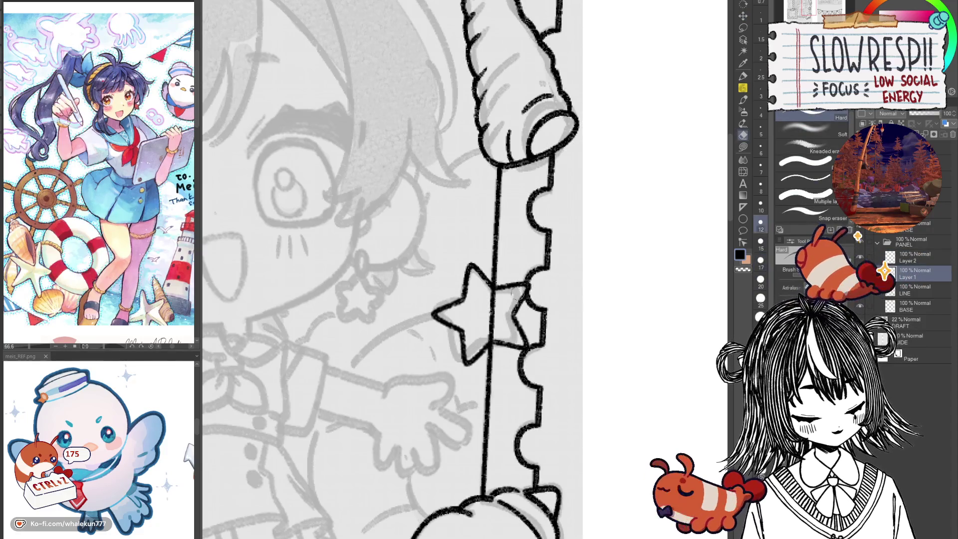
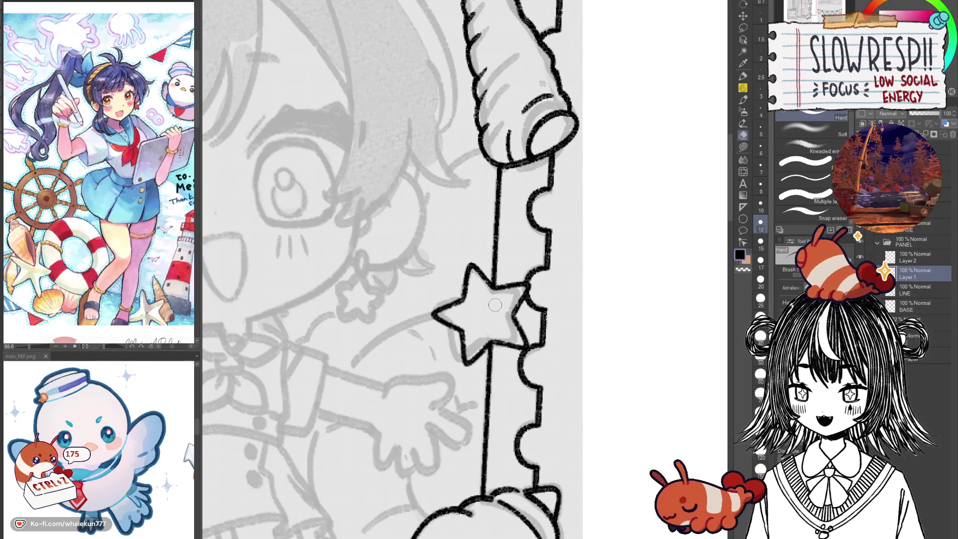
Delete the empty 'Layer' and start a fresh layer for inking.
key("k")
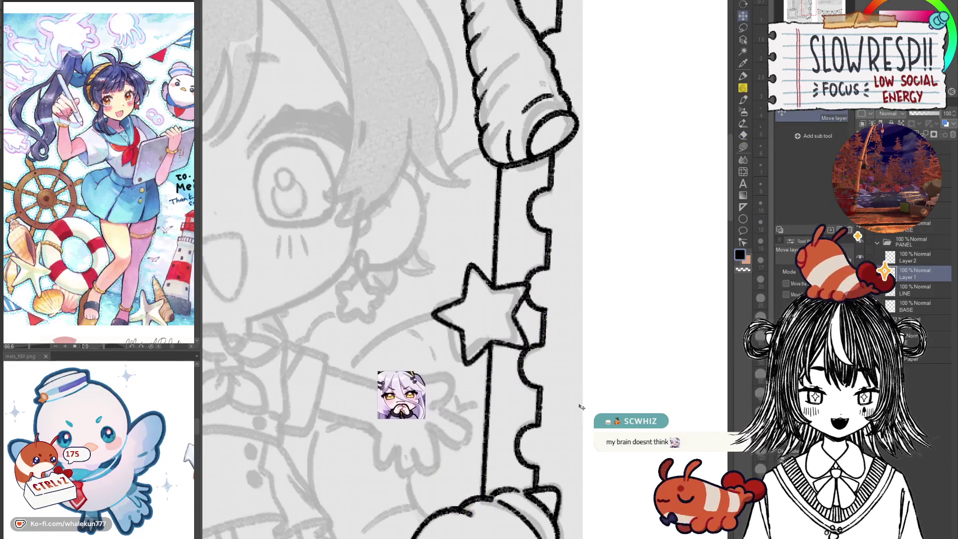
left_click(917, 258)
key("ctrl+e")
key("ctrl+minus")
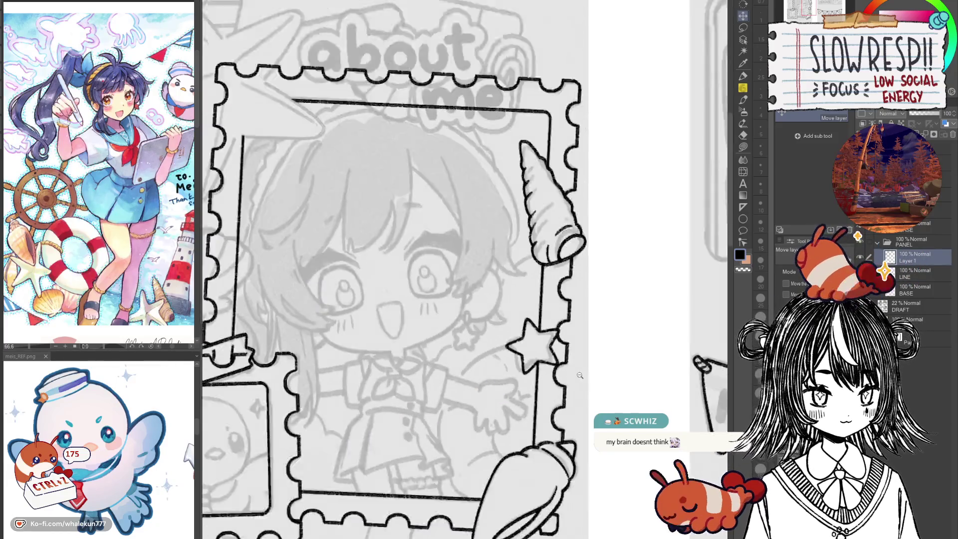
Review the whole frame, then zoom in on the top-left star with the Pencil selected.
scroll(580, 376, "down", 3)
scroll(581, 363, "up", 4)
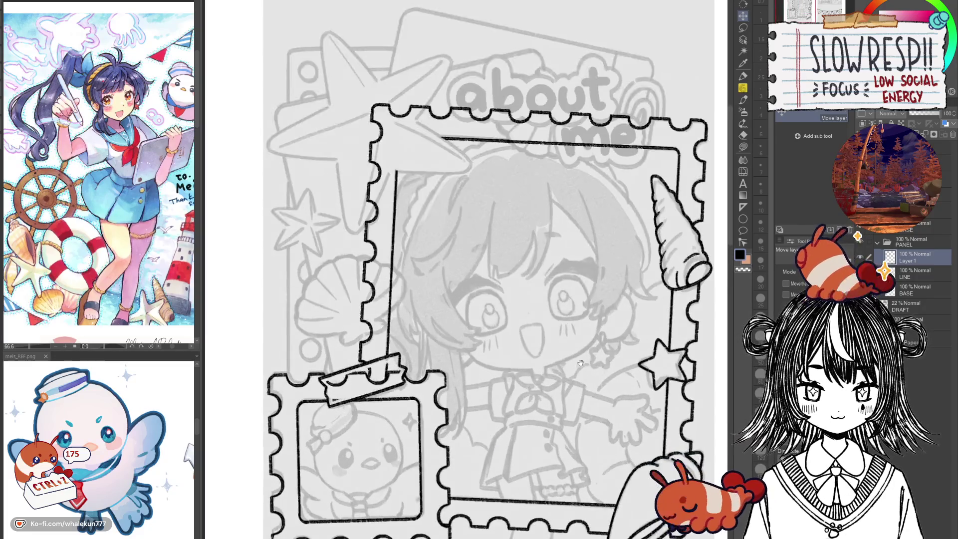
left_click_drag(581, 362, 645, 458)
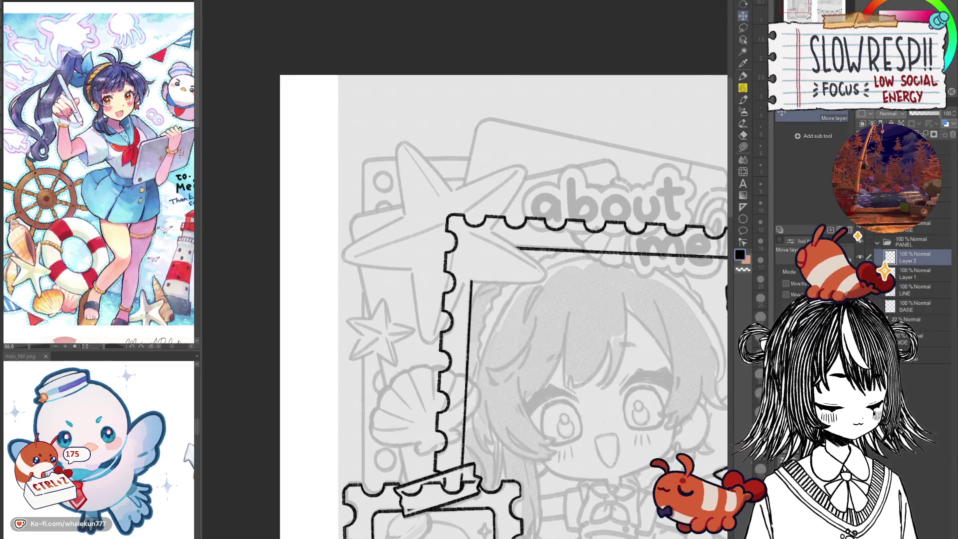
left_click(744, 89)
scroll(423, 220, "up", 5)
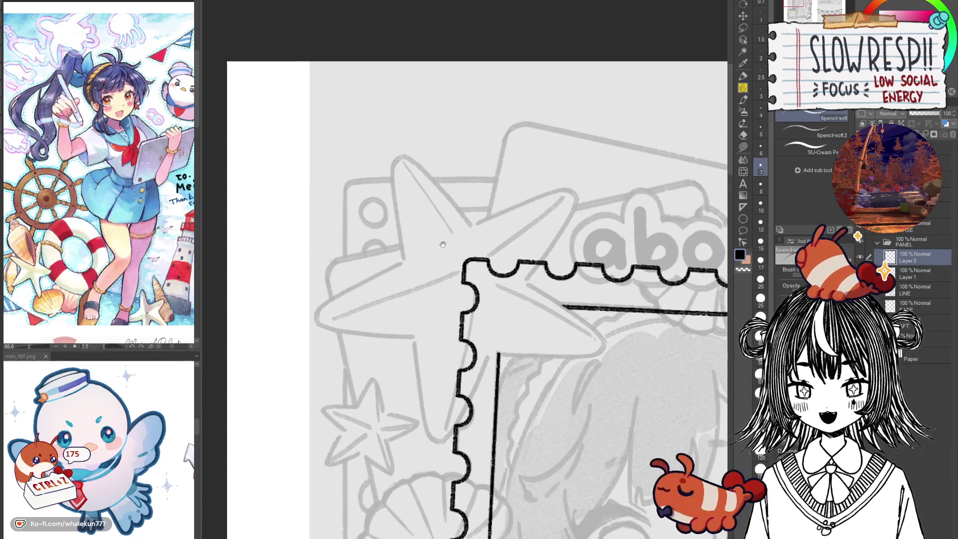
Ink the starfish's top arm, redoing strokes and mirroring the view to check it.
mouse_move(411, 203)
left_mouse_down()
mouse_move(402, 246)
mouse_move(414, 324)
left_mouse_up()
key("h")
left_click_drag(510, 317, 510, 326)
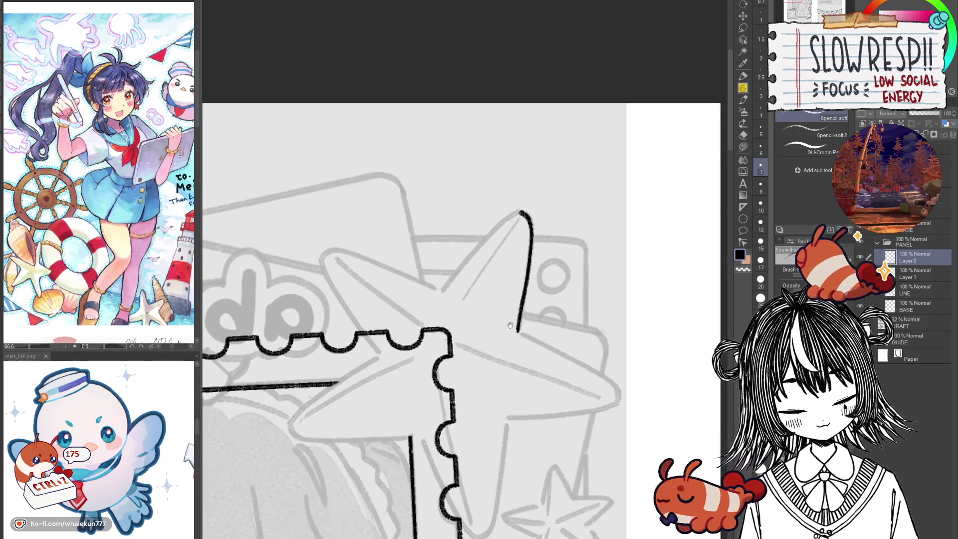
mouse_move(516, 214)
left_mouse_down()
mouse_move(442, 287)
mouse_move(518, 212)
left_mouse_up()
key("ctrl+z")
key("ctrl+z")
left_click_drag(440, 293, 524, 212)
key("ctrl+z")
key("ctrl+z")
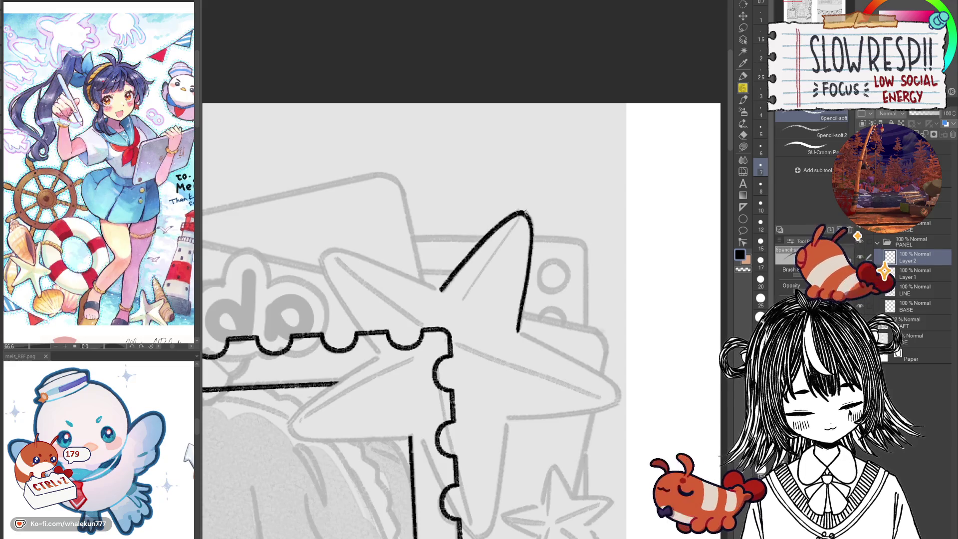
key("h")
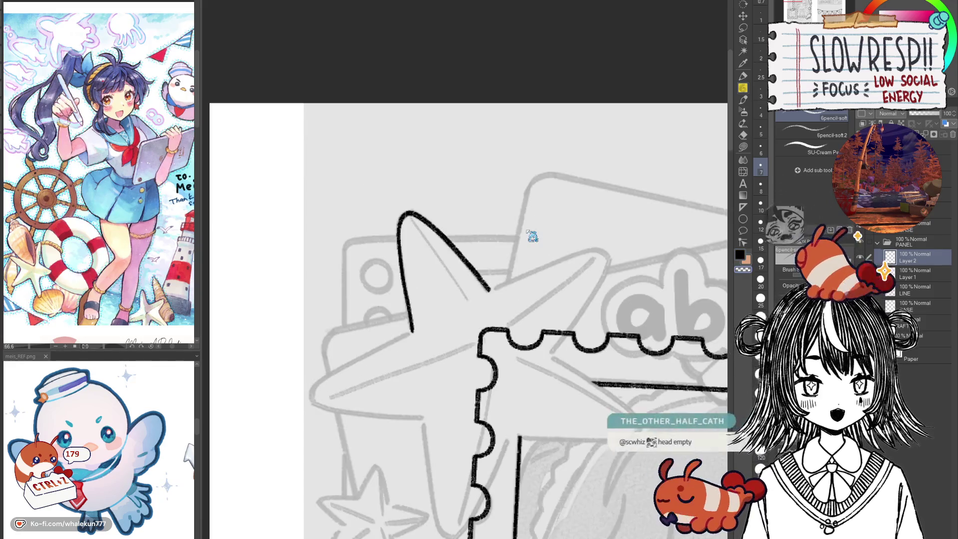
Duplicate the top arm and rotate the copy about 72° down-left into the left arm.
key("ctrl+j")
key("ctrl+t")
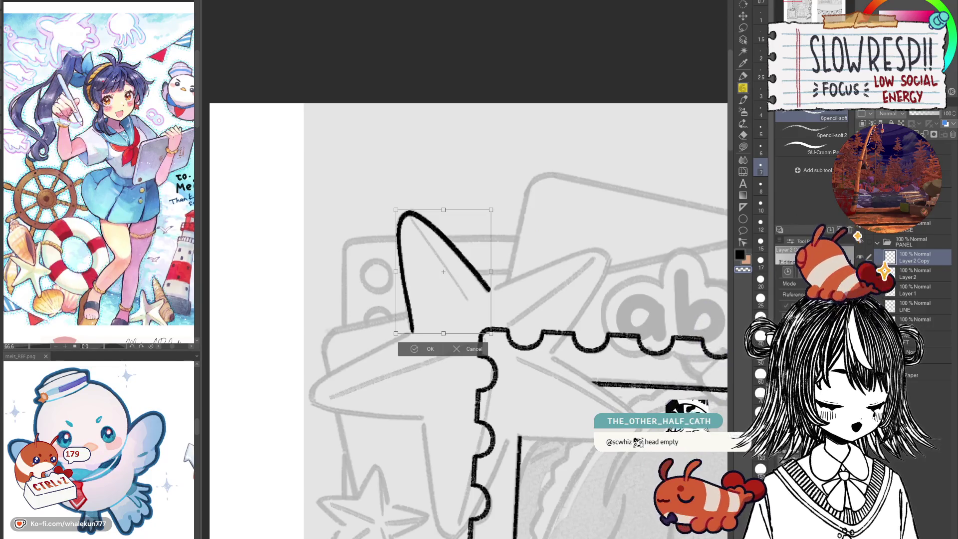
left_click_drag(329, 7, 659, 81)
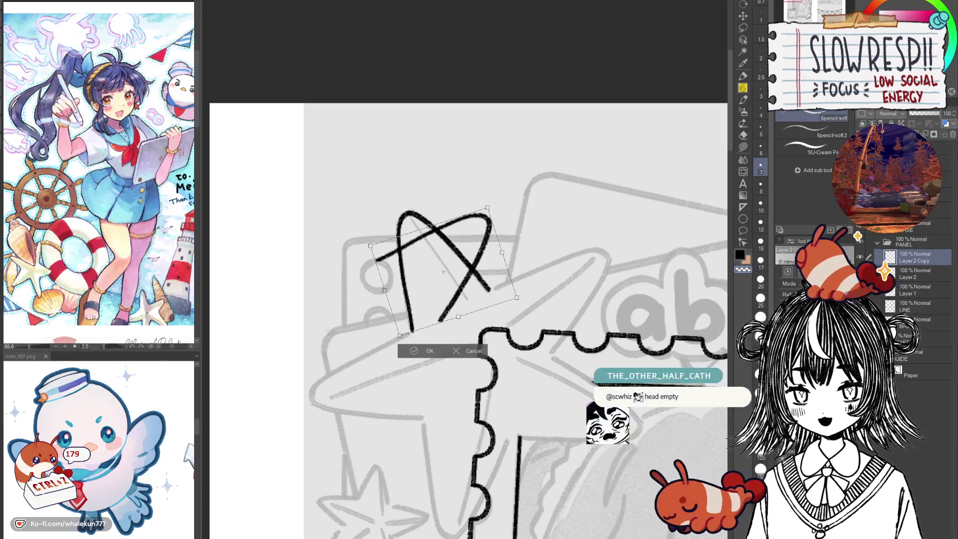
left_click_drag(444, 279, 558, 310)
key("Escape")
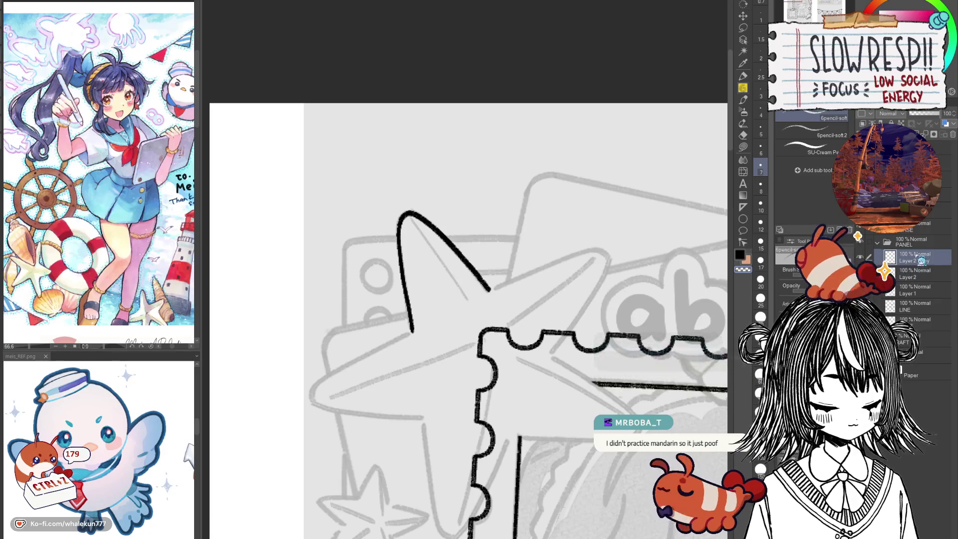
key("ctrl+t")
left_click_drag(498, 148, 371, 159)
mouse_move(484, 281)
left_mouse_down()
mouse_move(431, 385)
mouse_move(415, 385)
mouse_move(428, 374)
left_mouse_up()
left_click(363, 452)
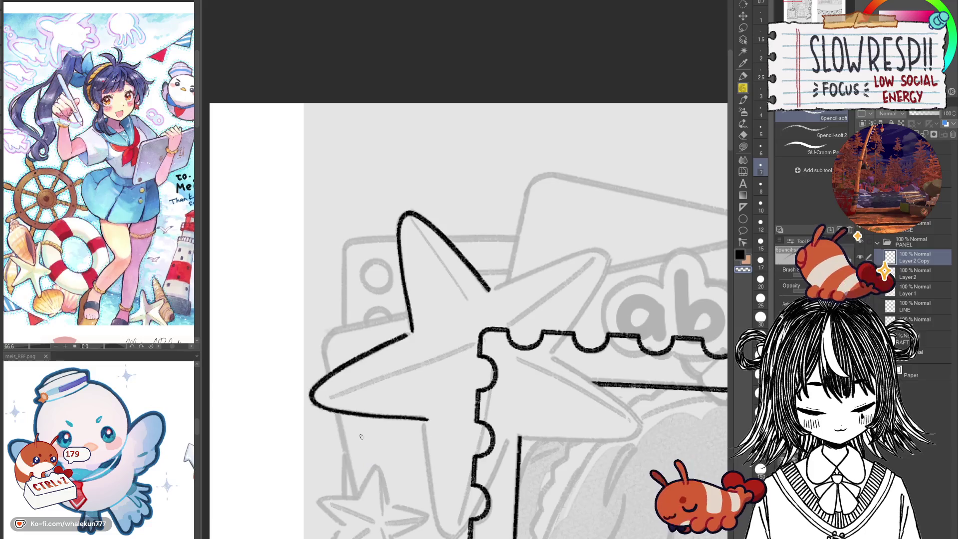
Commit the left arm and close the gap at the starfish's inner corner.
left_click(743, 135)
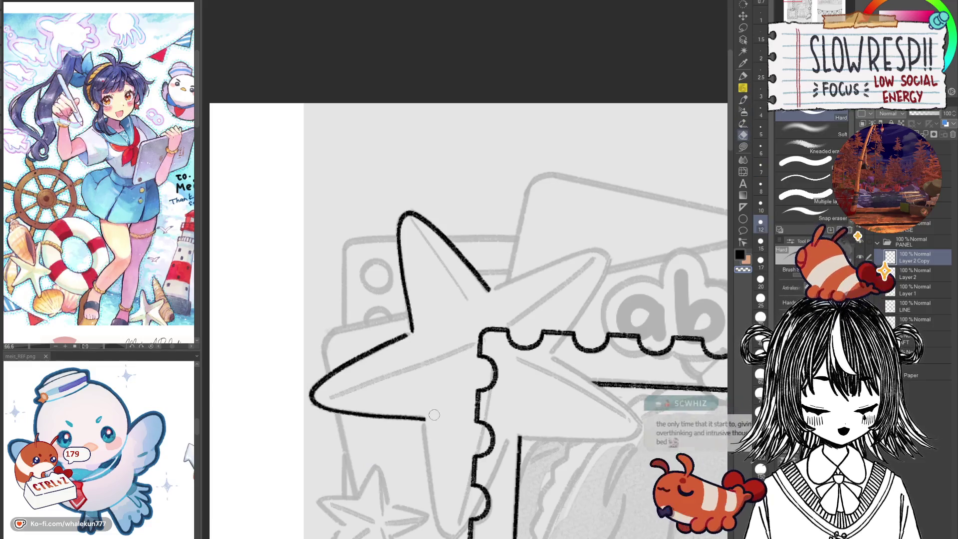
key("p")
scroll(432, 308, "up", 3)
left_click_drag(385, 355, 402, 345)
mouse_move(464, 321)
left_mouse_down()
mouse_move(462, 402)
mouse_move(460, 339)
left_mouse_up()
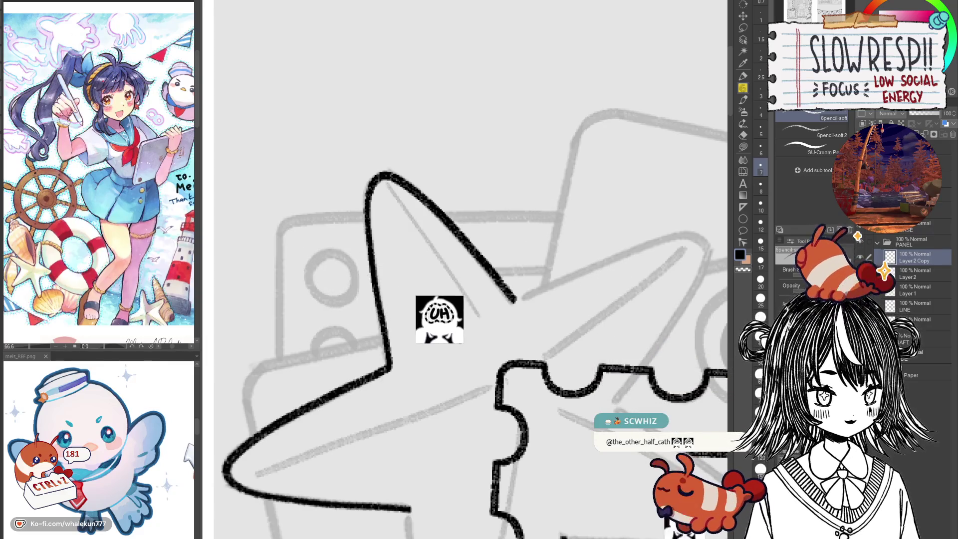
left_click(743, 16)
Copy the left arm and rotate a pasted copy down into the starfish's lower arm.
mouse_move(493, 499)
left_mouse_down()
mouse_move(489, 348)
mouse_move(431, 273)
mouse_move(434, 338)
left_mouse_up()
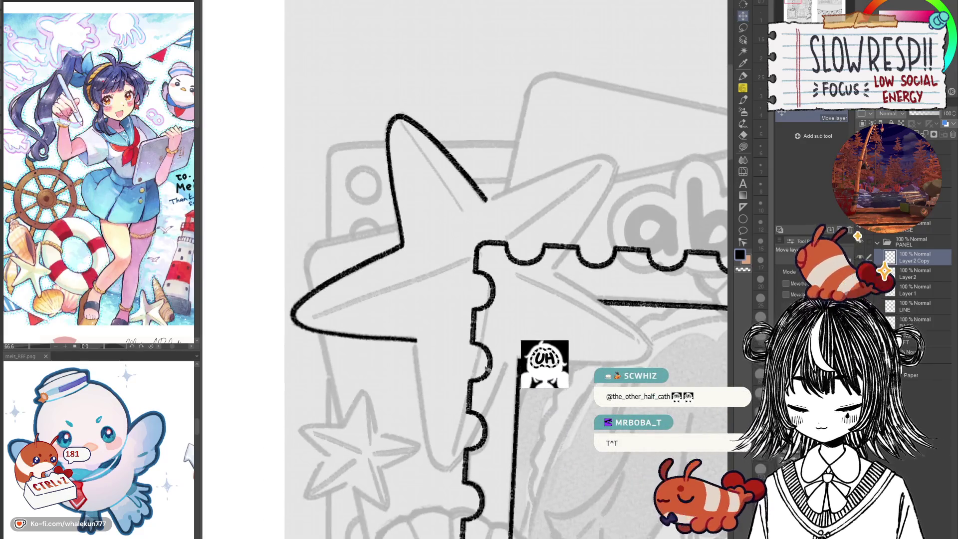
key("ctrl+c")
key("ctrl+v")
key("ctrl+t")
mouse_move(561, 282)
left_mouse_down()
mouse_move(274, 289)
mouse_move(320, 280)
mouse_move(491, 384)
left_mouse_up()
left_click(419, 494)
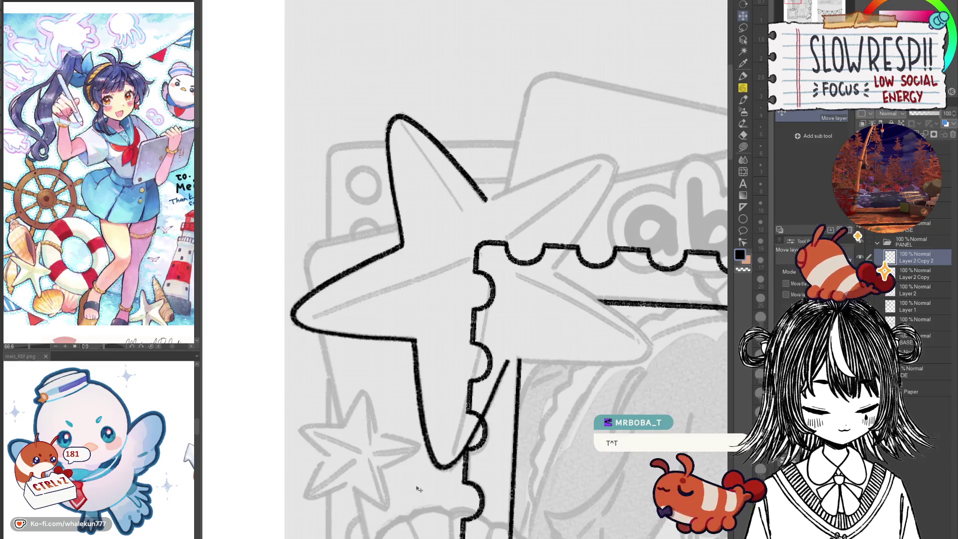
Try a rotated arm copy for the right side, then cancel it and delete its layer.
key("ctrl+v")
key("ctrl+t")
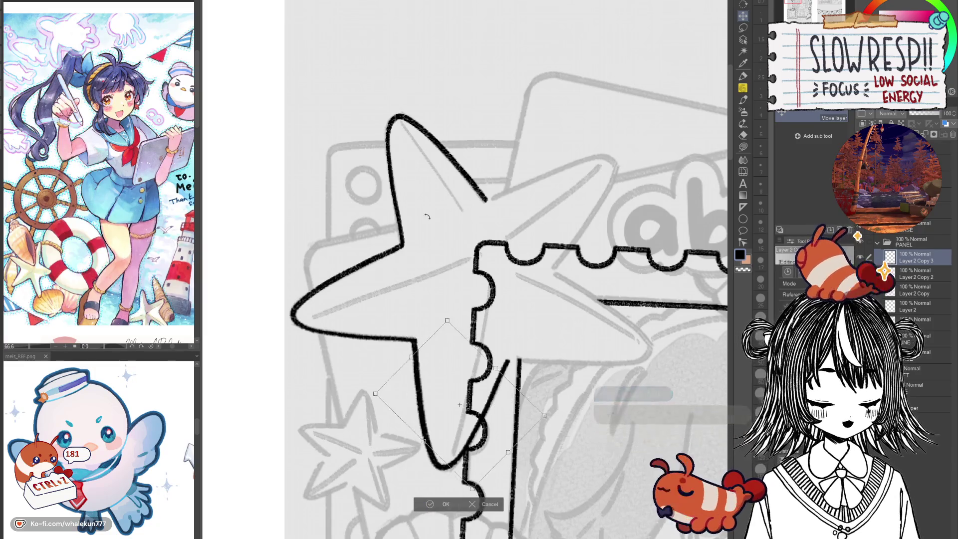
left_click_drag(440, 395, 619, 344)
left_click_drag(615, 238, 594, 265)
left_click_drag(624, 345, 615, 337)
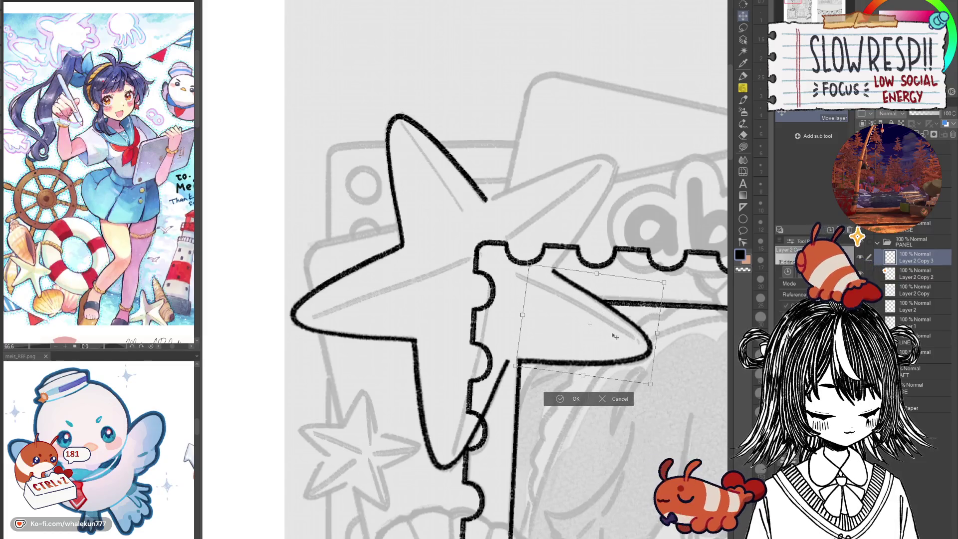
left_click(611, 399)
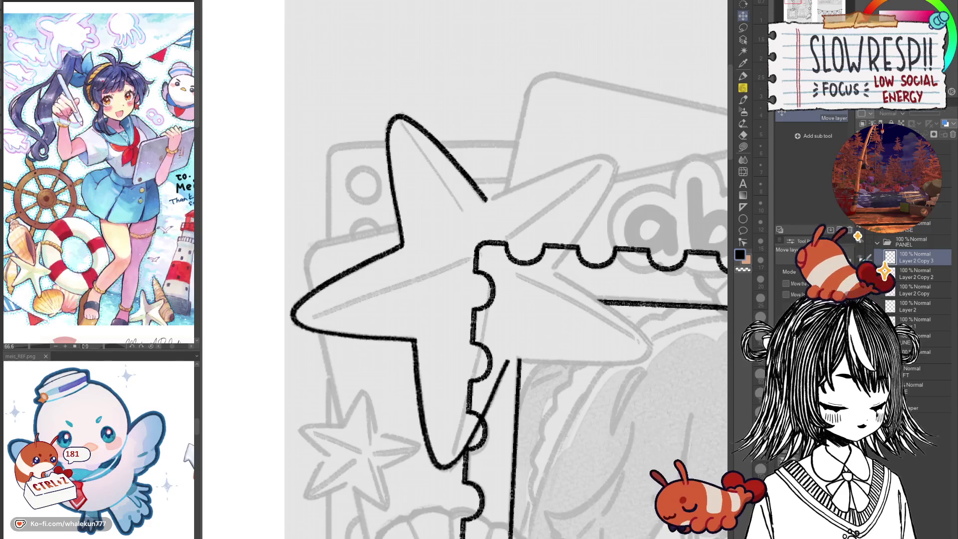
left_click(850, 230)
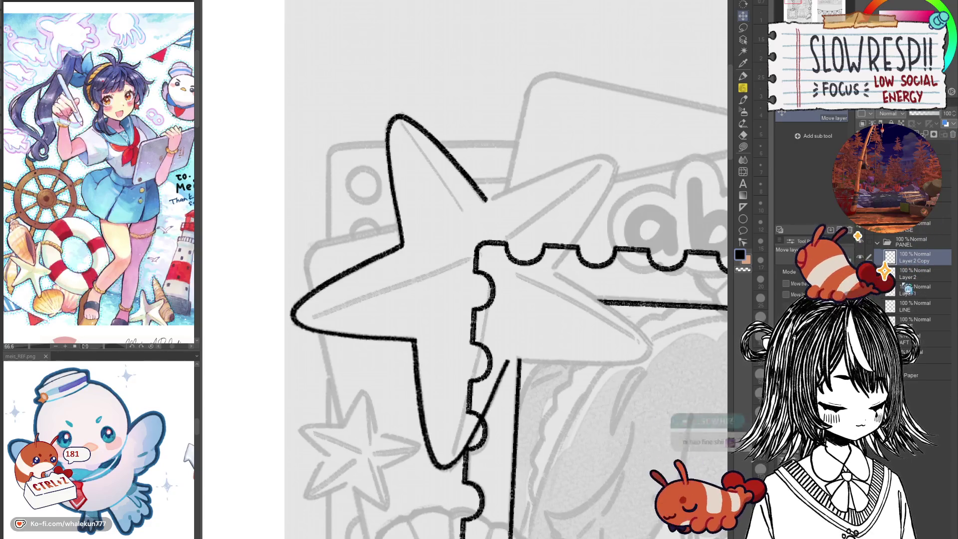
Try a flipped arm copy for the right arm, cancel it, and merge the lower arm down.
key("ctrl+v")
key("ctrl+t")
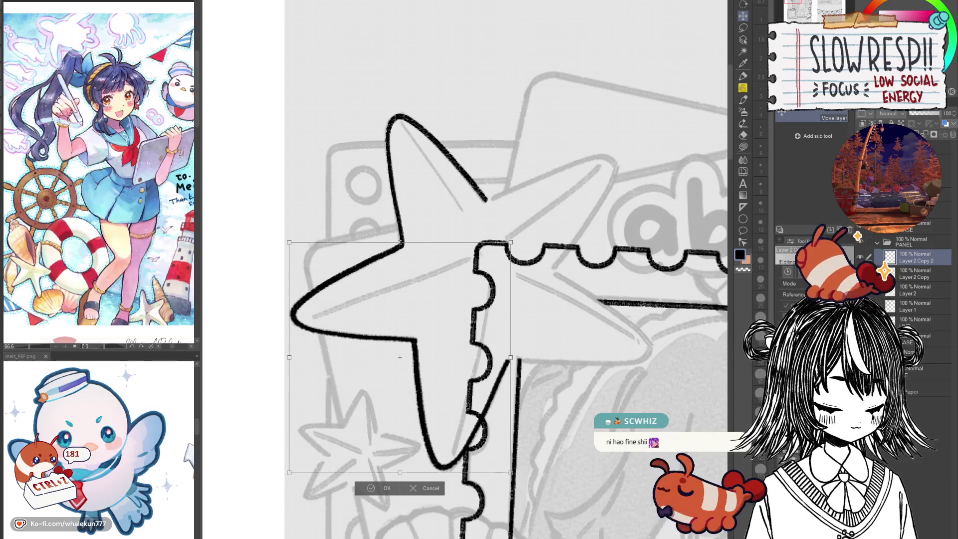
left_click_drag(608, 213, 259, 465)
mouse_move(455, 406)
left_mouse_down()
mouse_move(584, 317)
mouse_move(617, 308)
mouse_move(644, 209)
mouse_move(629, 165)
left_mouse_up()
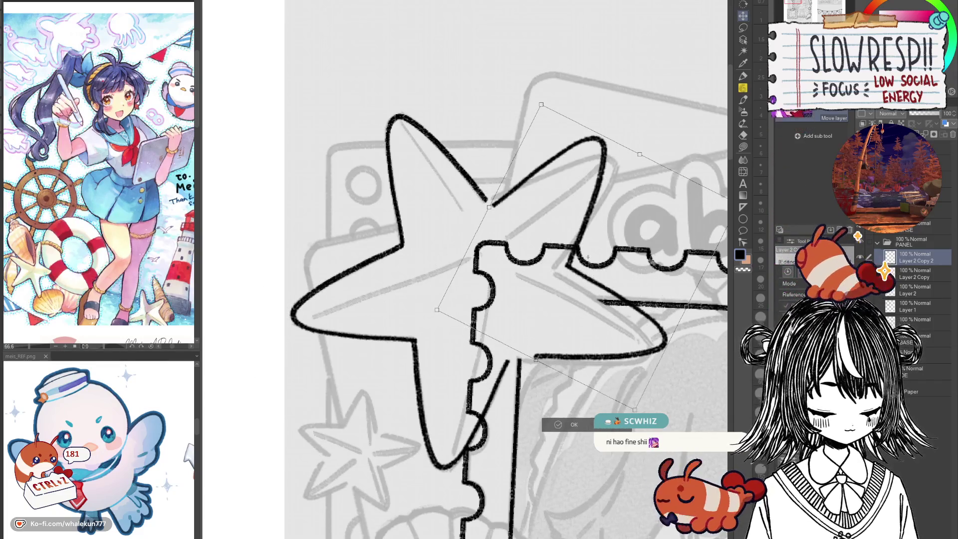
key("Escape")
key("ctrl+t")
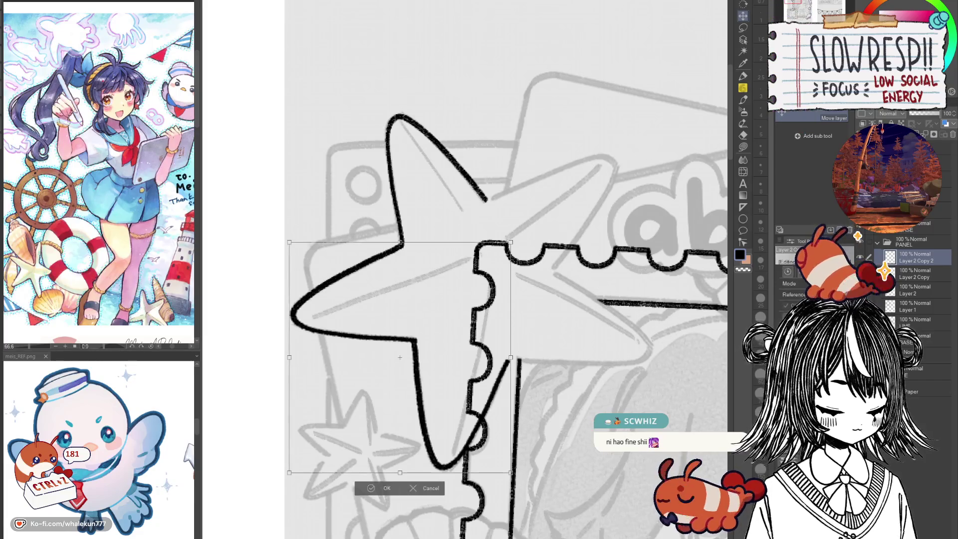
left_click(784, 282)
mouse_move(605, 293)
left_mouse_down()
mouse_move(599, 349)
mouse_move(623, 325)
mouse_move(634, 289)
mouse_move(631, 283)
mouse_move(621, 295)
mouse_move(630, 270)
mouse_move(619, 275)
left_mouse_up()
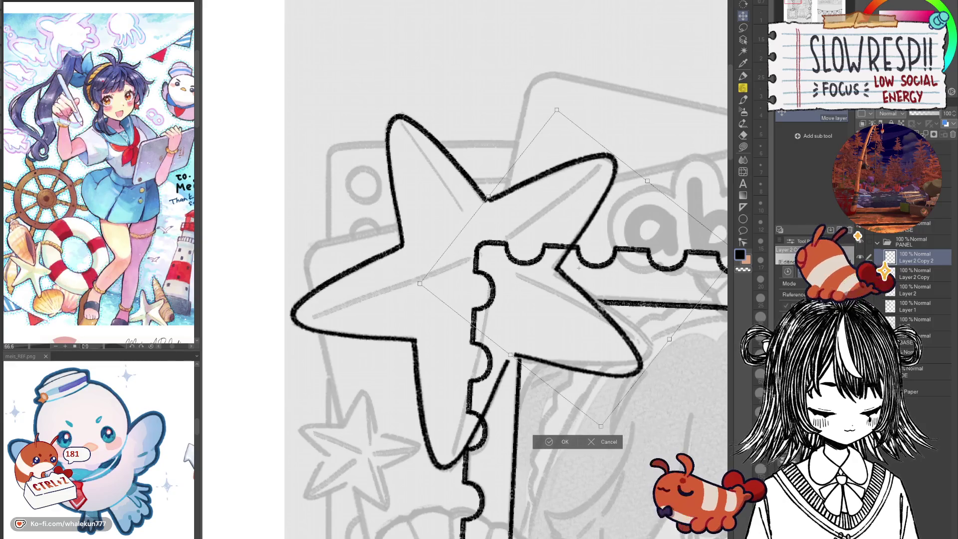
left_click_drag(621, 131, 611, 126)
key("Escape")
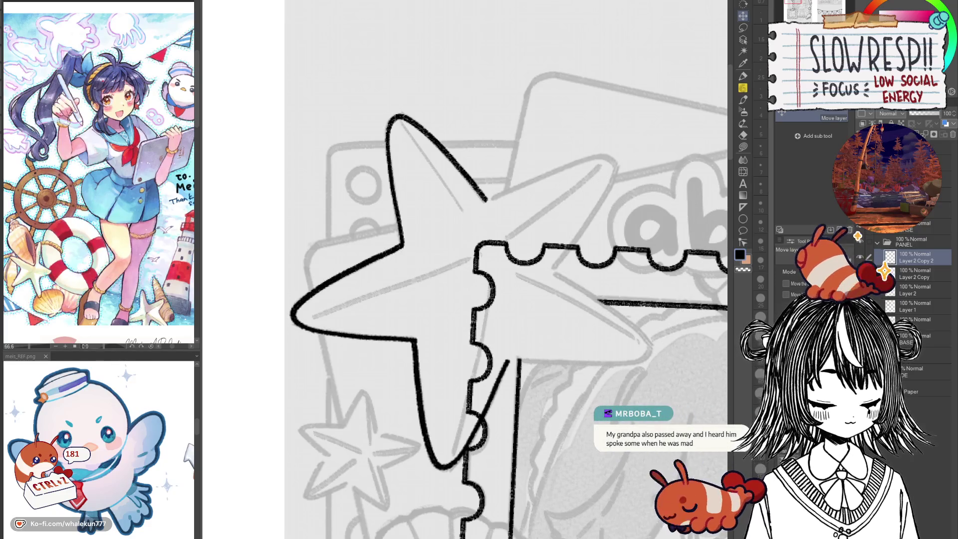
key("ctrl+z")
Ink the starfish's upper-right arm edges, undoing misdrawn strokes and mirroring to check.
key("p")
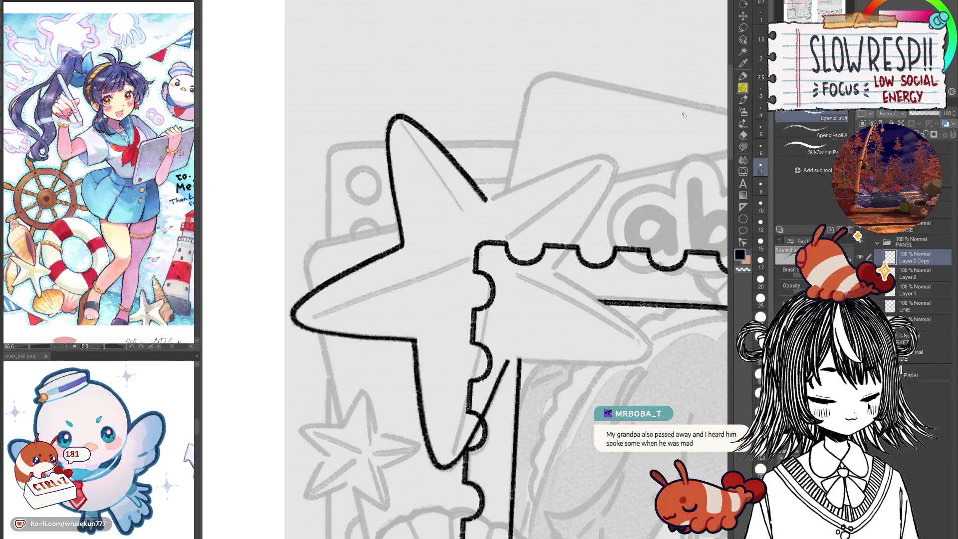
left_click_drag(487, 200, 537, 177)
key("ctrl+z")
mouse_move(485, 202)
left_mouse_down()
mouse_move(610, 158)
mouse_move(608, 190)
mouse_move(555, 275)
left_mouse_up()
key("ctrl+z")
left_click_drag(616, 165, 552, 275)
key("ctrl+z")
left_click_drag(617, 165, 553, 270)
key("ctrl+z")
key("h")
key("h")
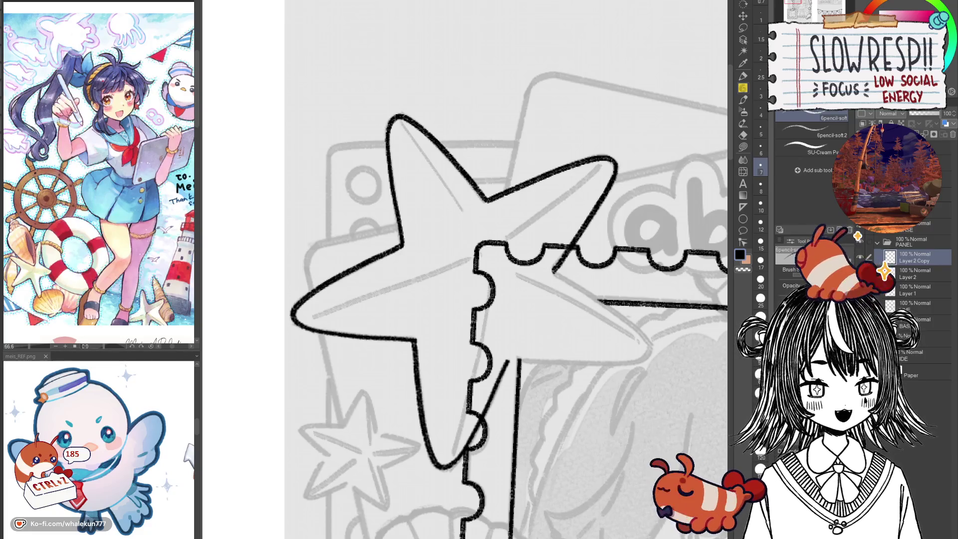
key("h")
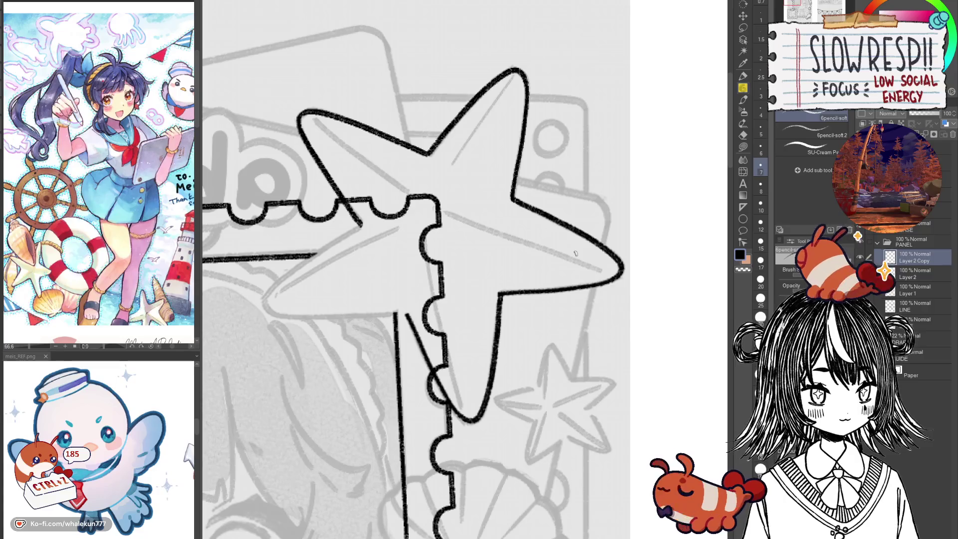
key("h")
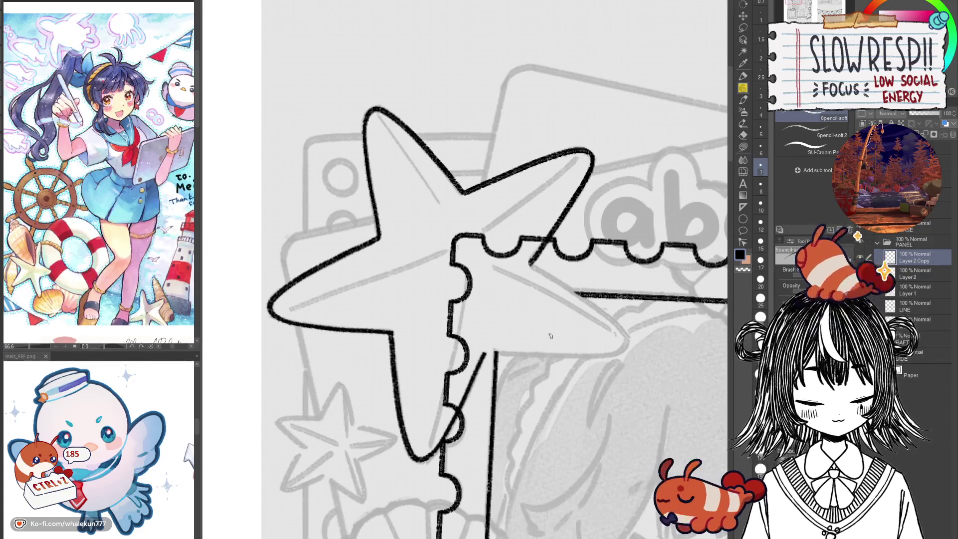
key("ctrl+e")
key("h")
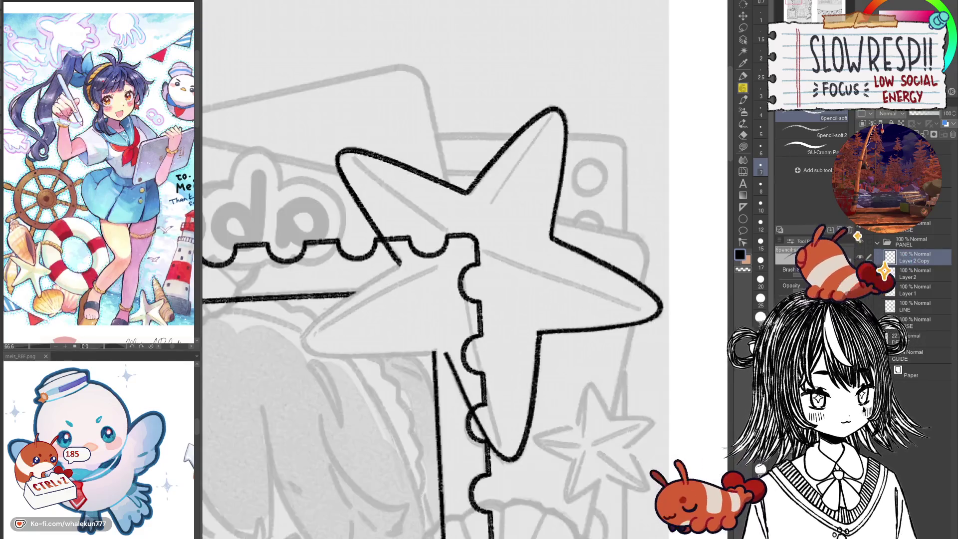
key("h")
key("h")
Ink the lower-right arm and bottom edge, then undo the stray small marks.
mouse_move(430, 324)
left_mouse_down()
mouse_move(548, 312)
mouse_move(516, 326)
left_mouse_up()
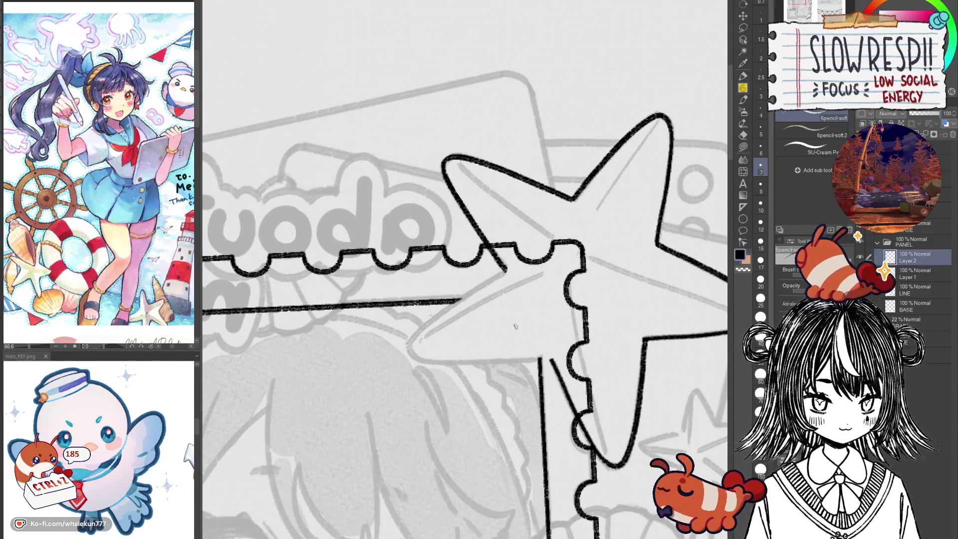
left_click_drag(502, 273, 467, 296)
key("ctrl+z")
mouse_move(505, 269)
left_mouse_down()
mouse_move(432, 319)
mouse_move(410, 358)
mouse_move(546, 356)
left_mouse_up()
key("ctrl+z")
mouse_move(410, 355)
left_mouse_down()
mouse_move(542, 357)
mouse_move(648, 320)
mouse_move(612, 311)
left_mouse_up()
key("ctrl+shift+h")
key("ctrl+z")
mouse_move(548, 296)
left_mouse_down()
mouse_move(673, 298)
mouse_move(685, 286)
left_mouse_up()
key("ctrl+z")
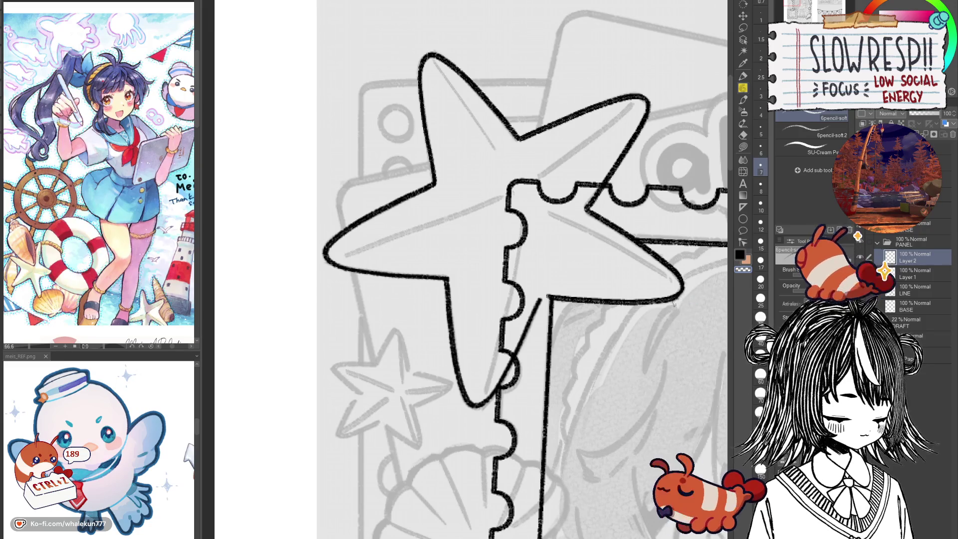
key("ctrl+z")
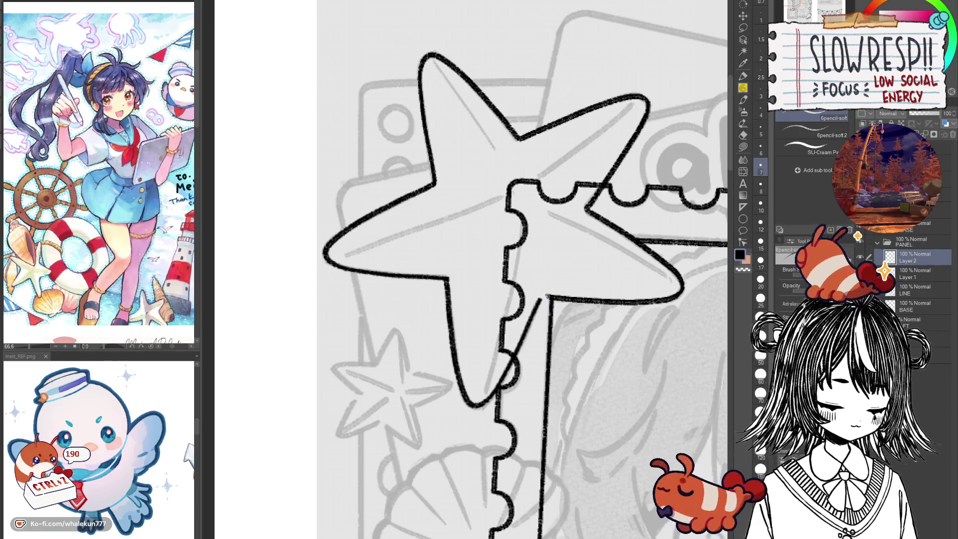
key("ctrl+z")
key("ctrl+z")
key("h")
key("h")
left_click_drag(604, 349, 489, 376)
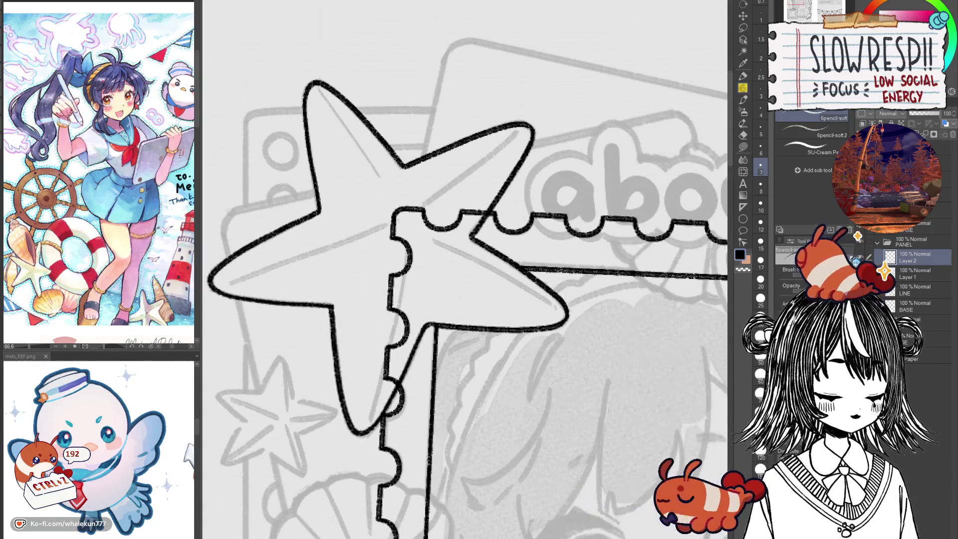
On Layer 1, erase the scalloped frame lines and dark marks inside the starfish.
left_click(897, 264)
key("e")
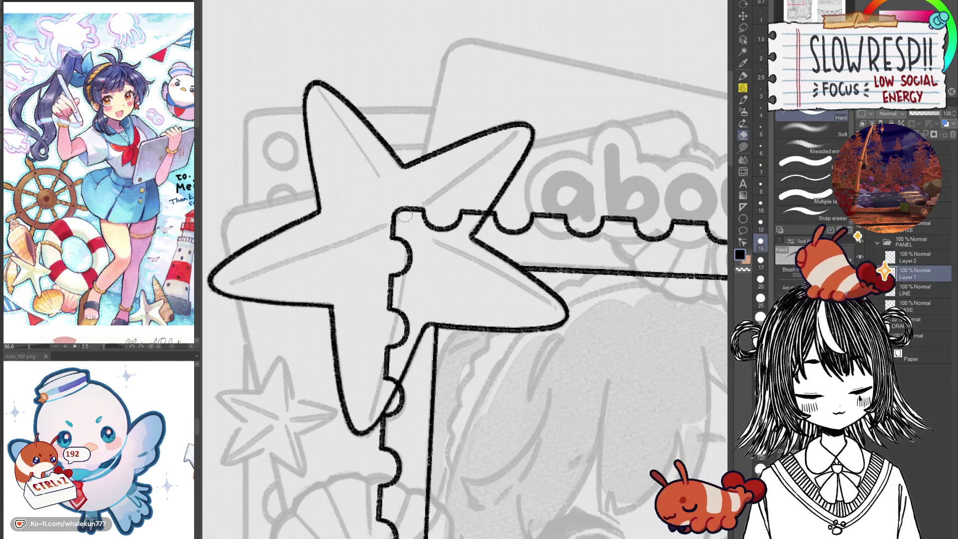
mouse_move(391, 193)
left_mouse_down()
mouse_move(426, 212)
mouse_move(481, 187)
mouse_move(469, 208)
left_mouse_up()
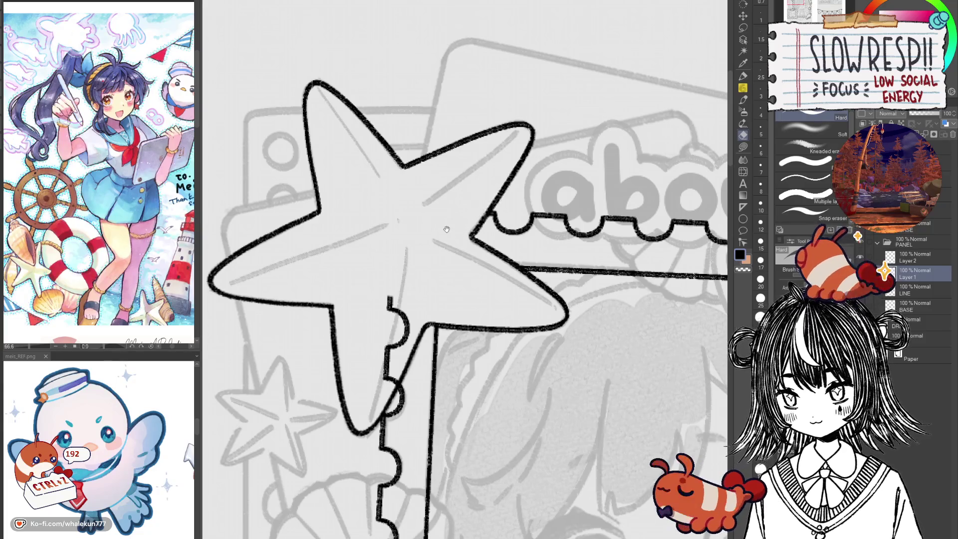
left_click_drag(429, 251, 455, 239)
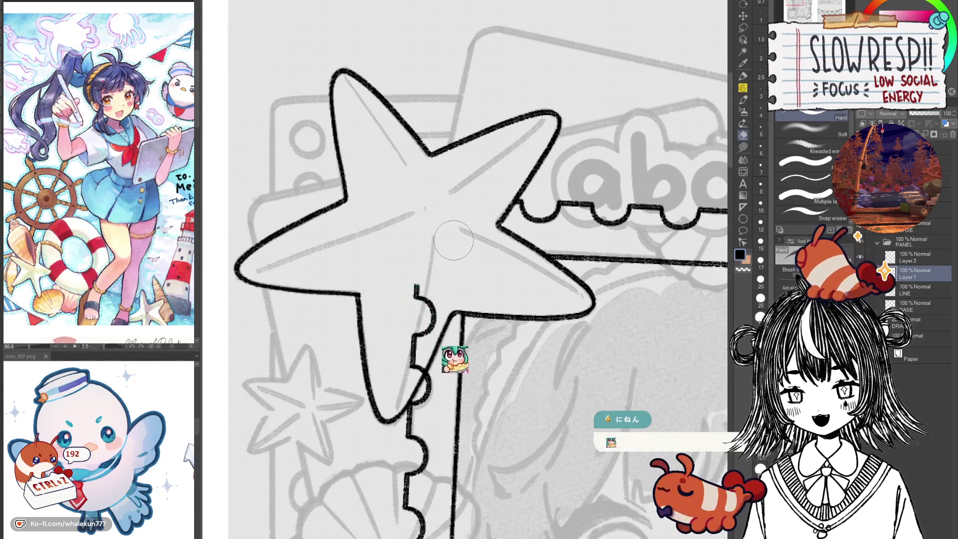
mouse_move(450, 251)
left_mouse_down()
mouse_move(461, 268)
mouse_move(451, 340)
mouse_move(449, 306)
mouse_move(426, 406)
left_mouse_up()
left_click_drag(425, 406, 469, 317)
mouse_move(491, 300)
left_mouse_down()
mouse_move(499, 275)
mouse_move(474, 335)
mouse_move(493, 305)
left_mouse_up()
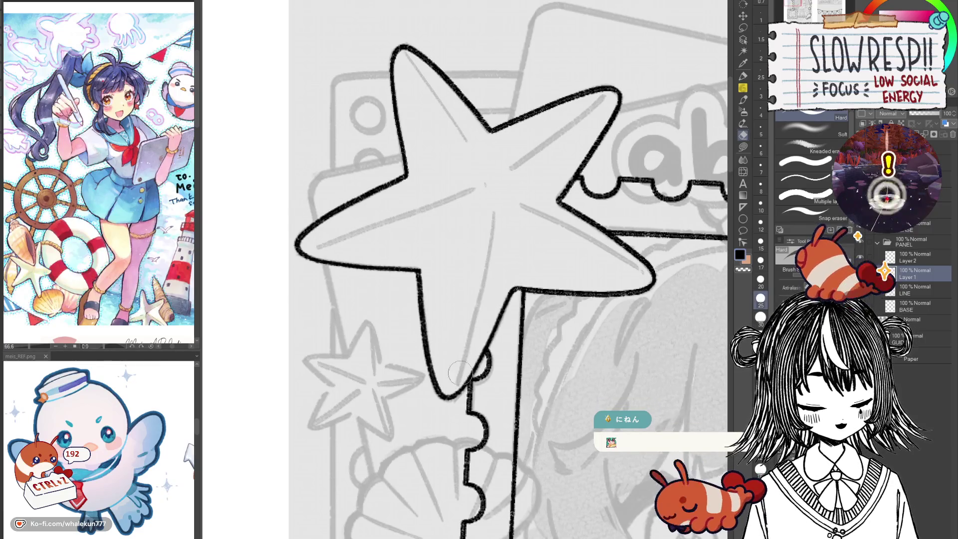
scroll(441, 397, "down", 2)
scroll(441, 397, "down", 1)
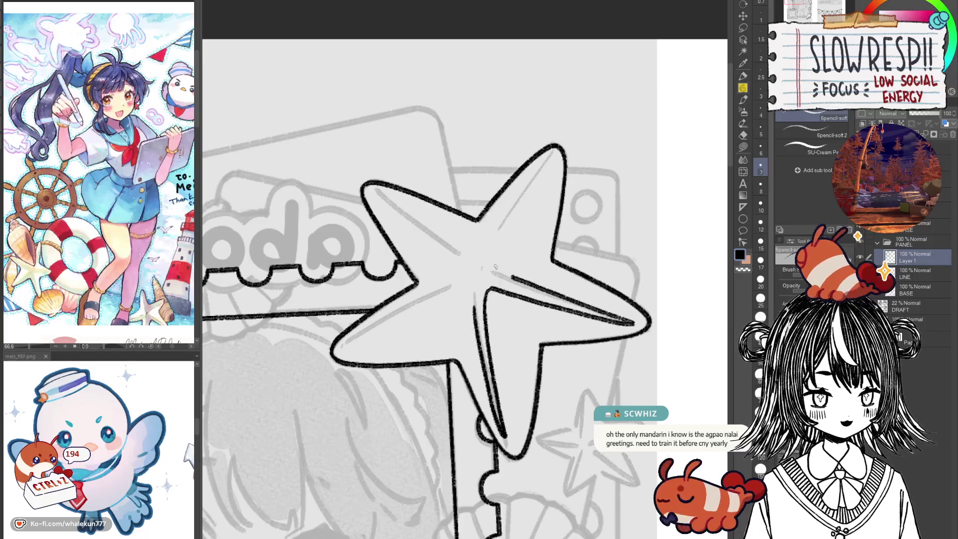
Try a long inner line along one starfish arm, undo it, and compare mirrored views.
mouse_move(492, 302)
left_mouse_down()
mouse_move(436, 289)
mouse_move(377, 316)
left_mouse_up()
mouse_move(333, 352)
left_mouse_down()
mouse_move(352, 333)
mouse_move(451, 297)
left_mouse_up()
key("ctrl+z")
key("h")
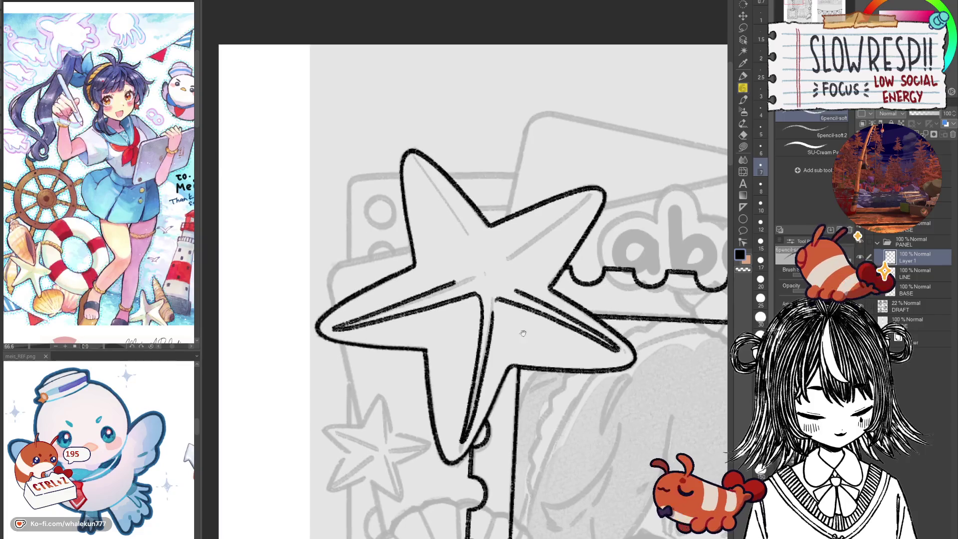
key("h")
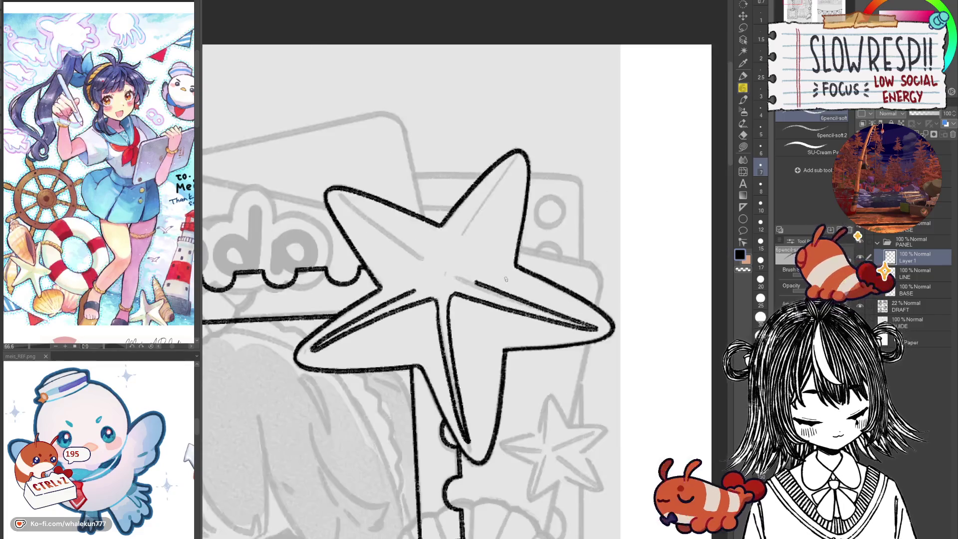
key("h")
key("h")
key("h")
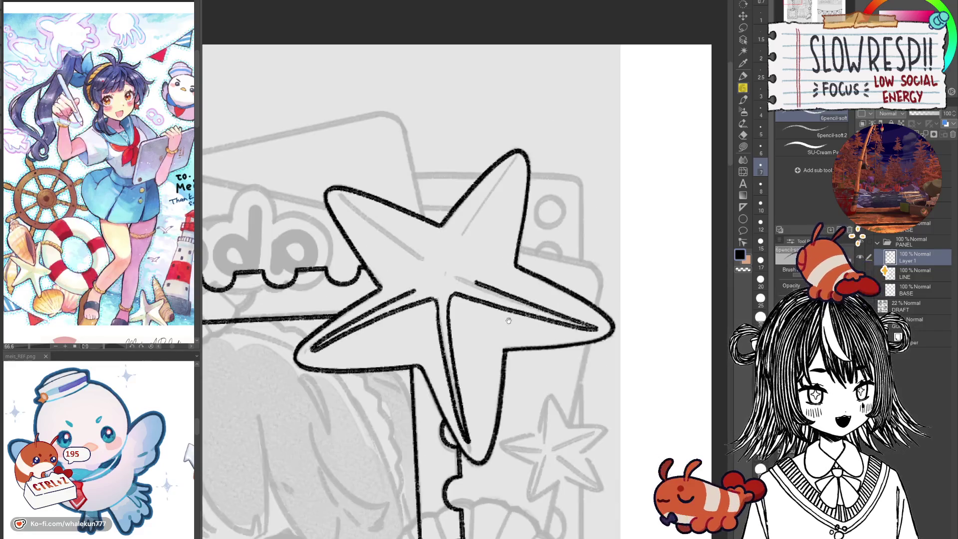
left_click_drag(508, 321, 572, 320)
Draw the inner ridge lines down the starfish's top arm, retrying until they fit.
left_click_drag(589, 202, 526, 282)
key("ctrl+z")
left_click_drag(589, 201, 522, 282)
key("ctrl+z")
left_click_drag(588, 202, 523, 284)
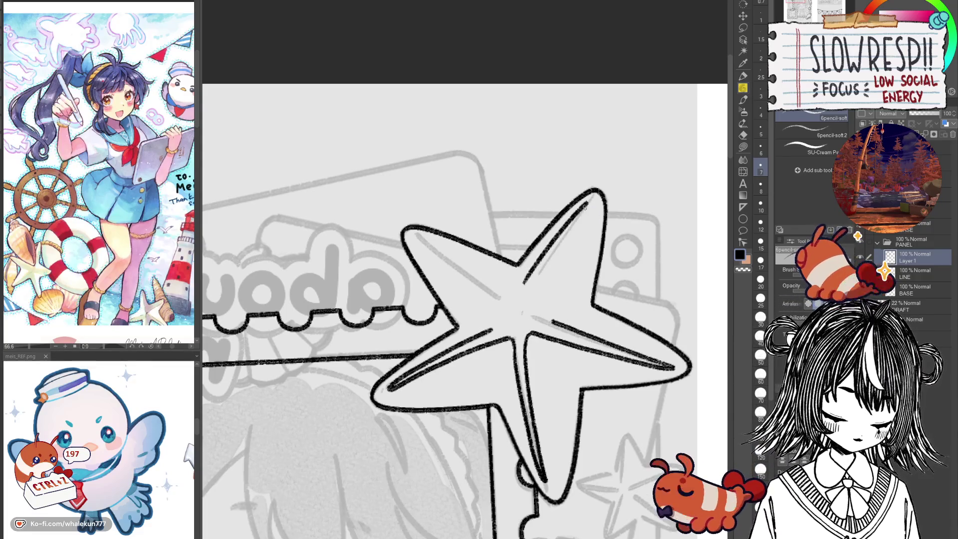
left_click_drag(579, 217, 544, 280)
key("ctrl+z")
key("ctrl+z")
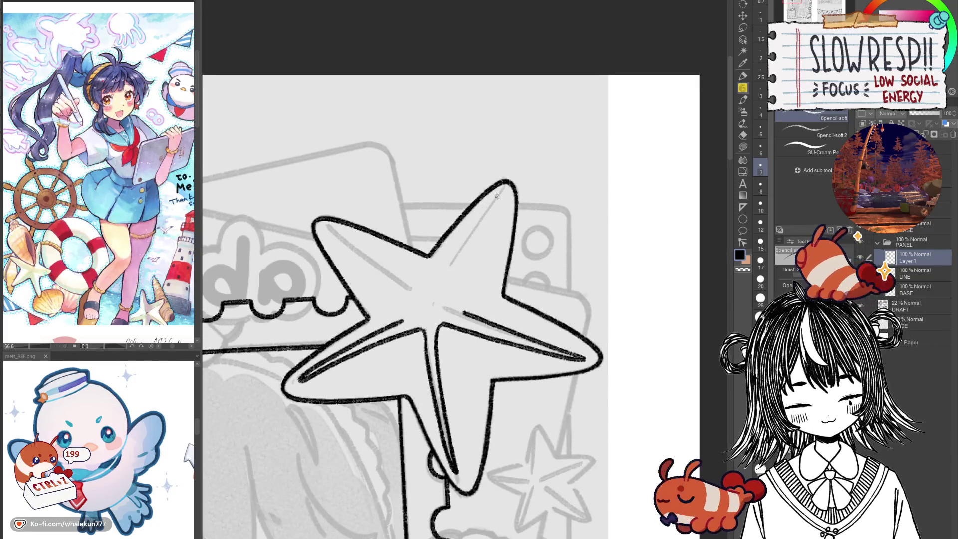
left_click_drag(498, 195, 435, 280)
key("ctrl+z")
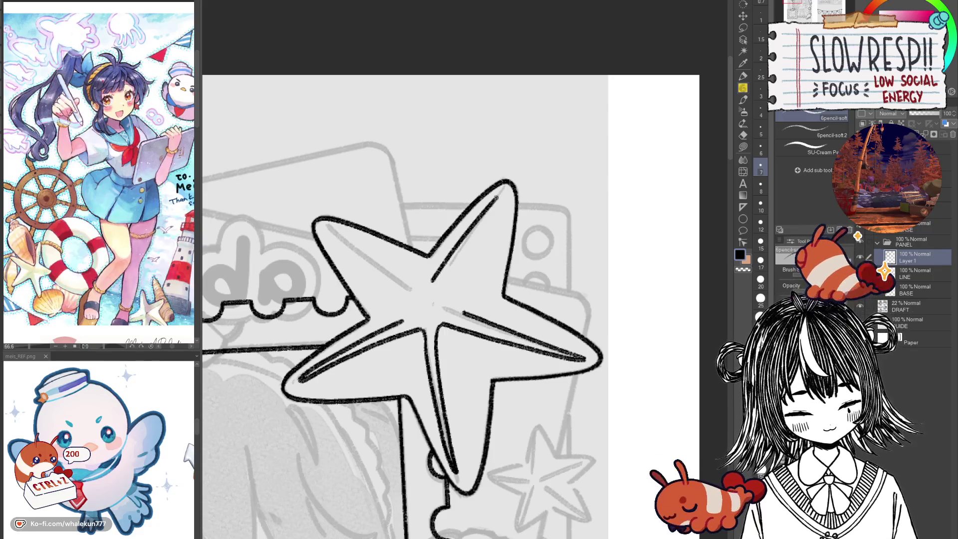
left_click_drag(479, 230, 447, 286)
Add ridge strokes at the star's centre and up the right arm, undoing misfits.
key("h")
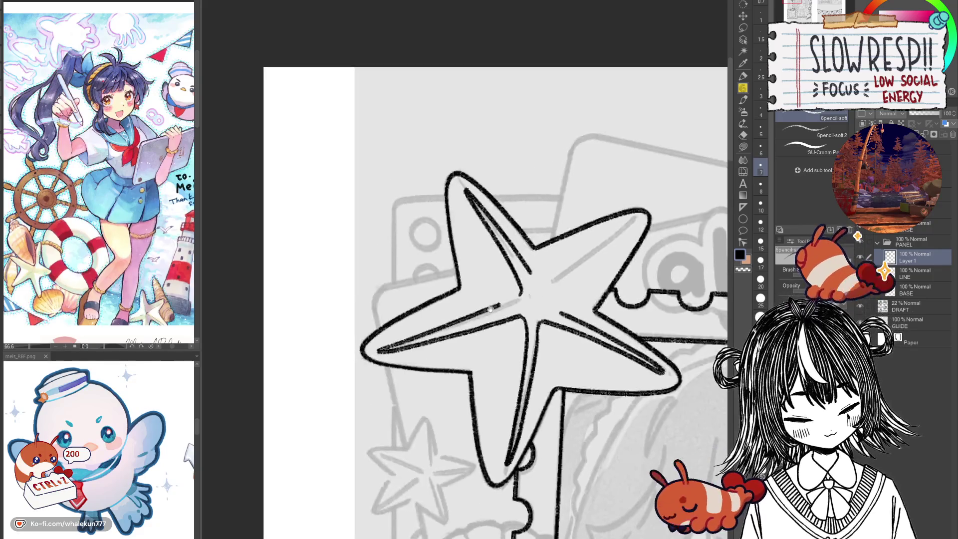
key("ctrl+z")
mouse_move(522, 292)
left_mouse_down()
mouse_move(499, 306)
mouse_move(516, 298)
left_mouse_up()
key("ctrl+z")
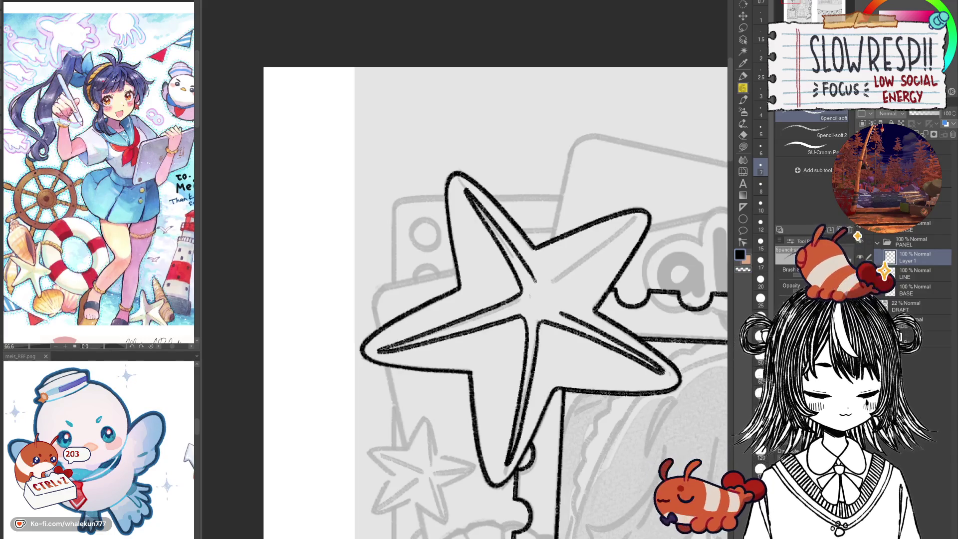
key("ctrl+z")
mouse_move(531, 270)
left_mouse_down()
mouse_move(540, 282)
mouse_move(613, 232)
left_mouse_up()
key("ctrl+z")
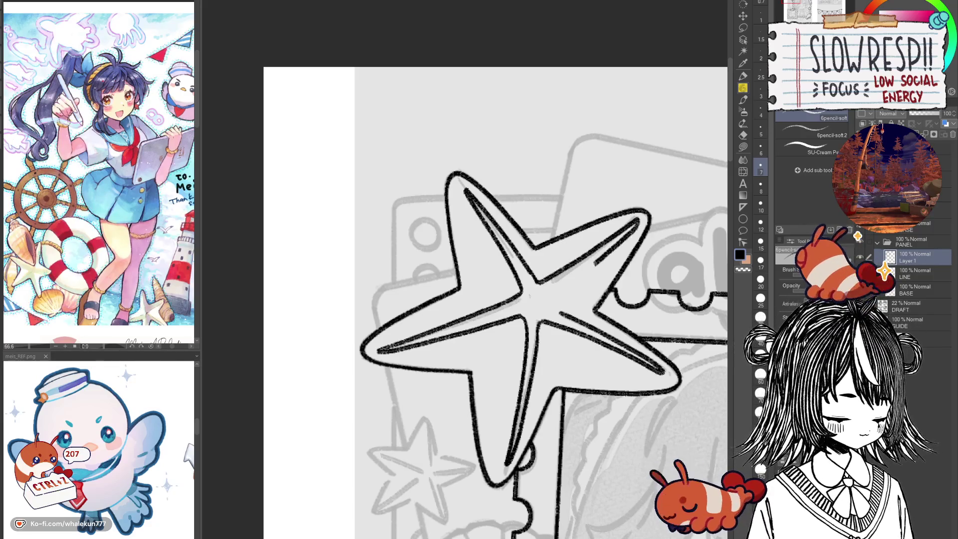
key("h")
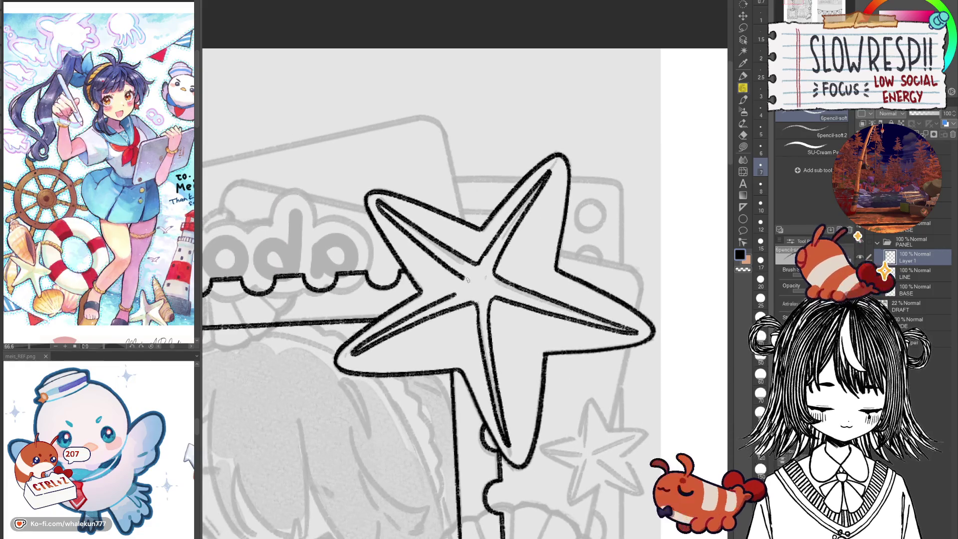
key("ctrl+z")
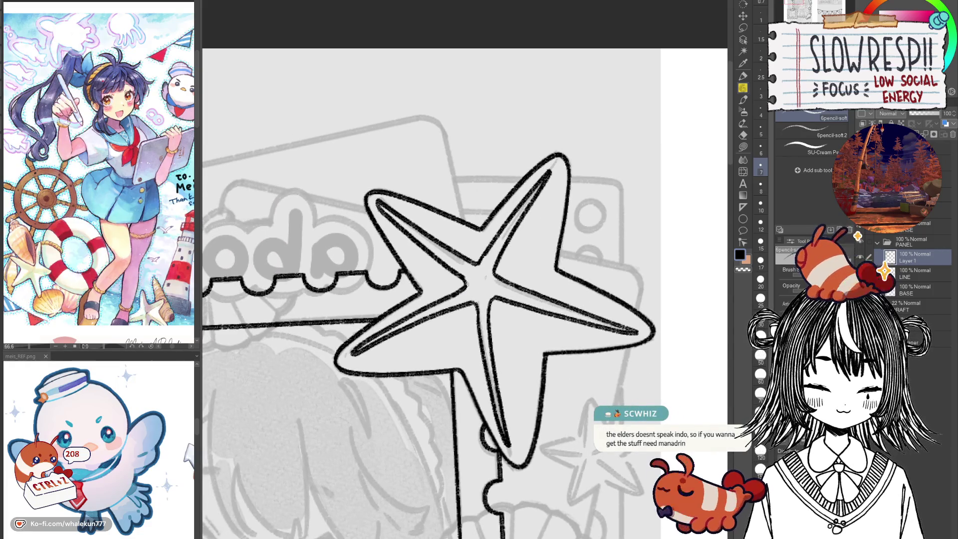
key("h")
Zoom and pan over to the girl and lighthouse reference sketch.
scroll(499, 283, "down", 5)
scroll(524, 277, "up", 6)
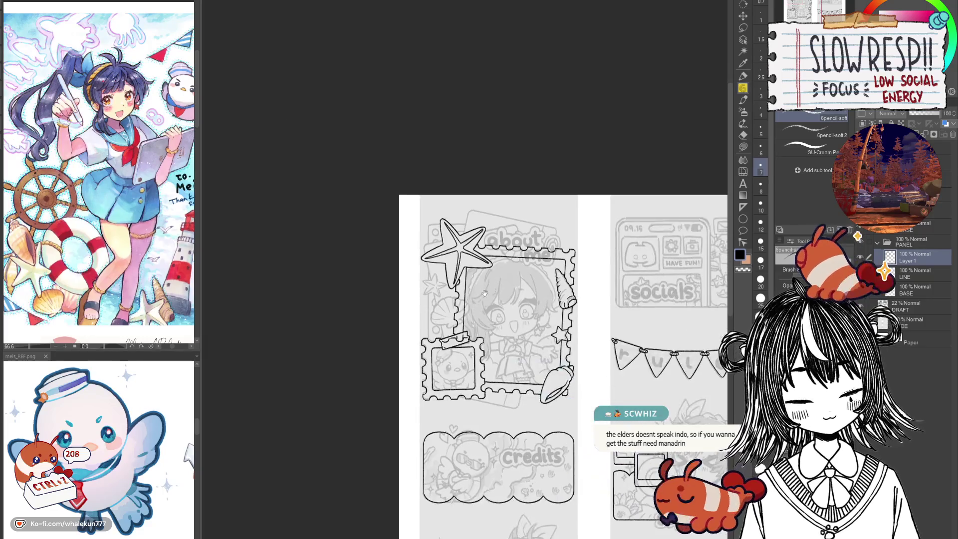
scroll(494, 270, "up", 3)
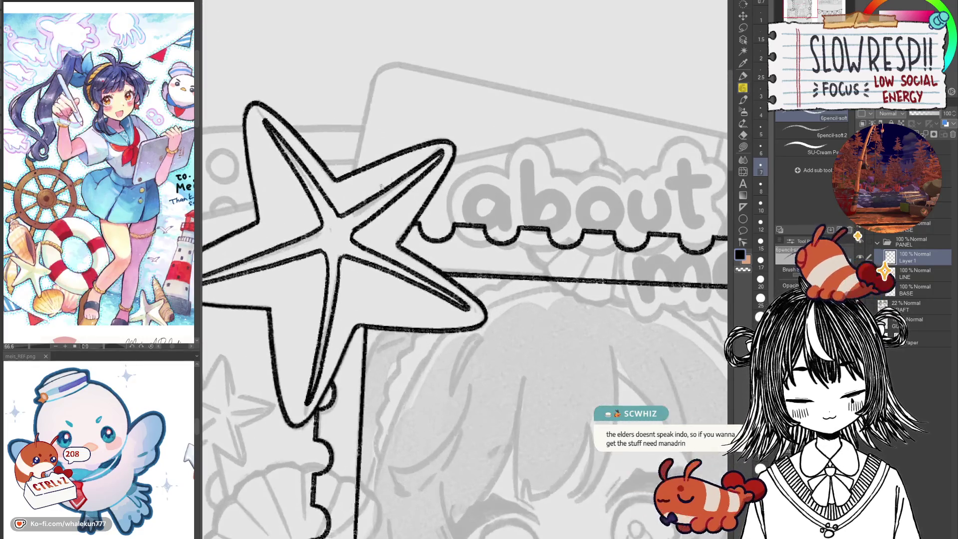
scroll(385, 243, "down", 6)
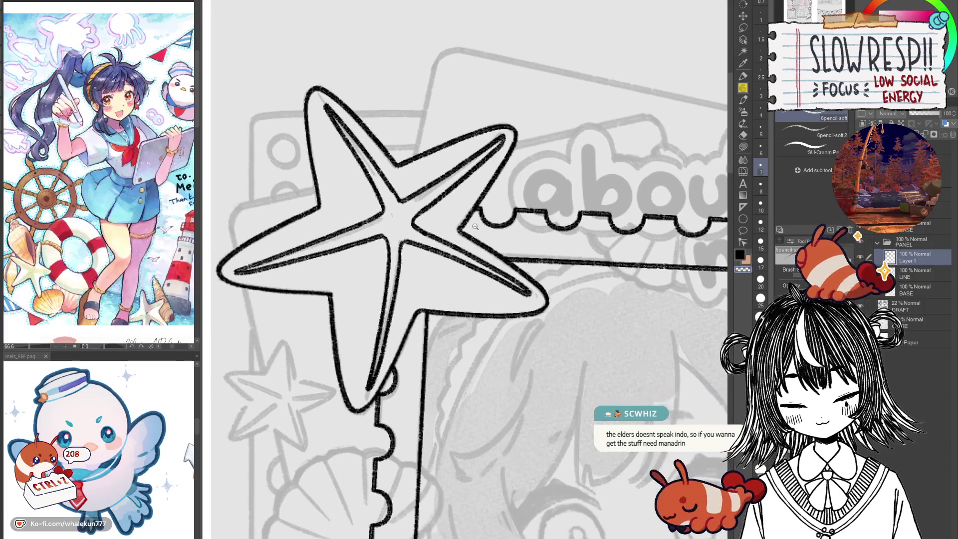
scroll(29, 264, "down", 3)
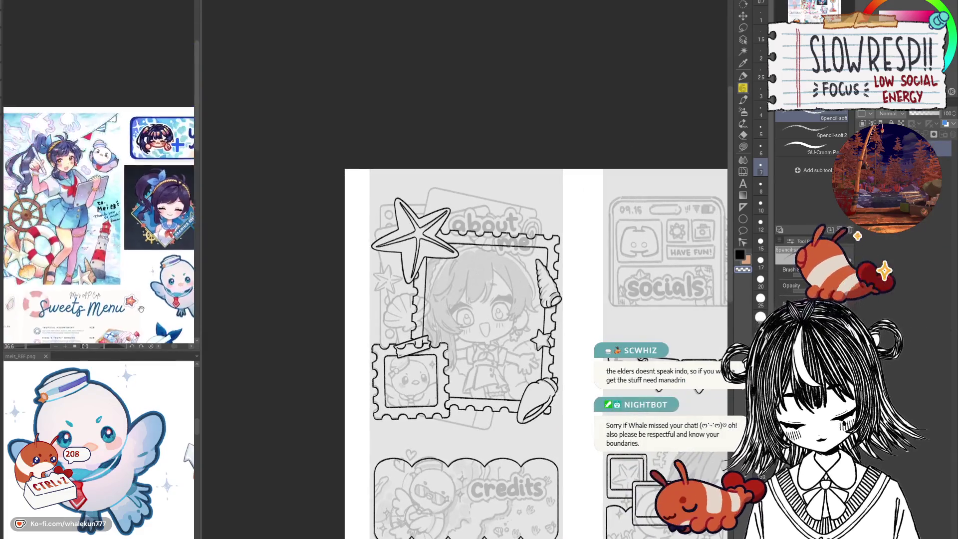
scroll(90, 292, "up", 2)
mouse_move(90, 292)
left_mouse_down()
mouse_move(184, 292)
mouse_move(192, 270)
mouse_move(195, 280)
left_mouse_up()
scroll(422, 263, "up", 5)
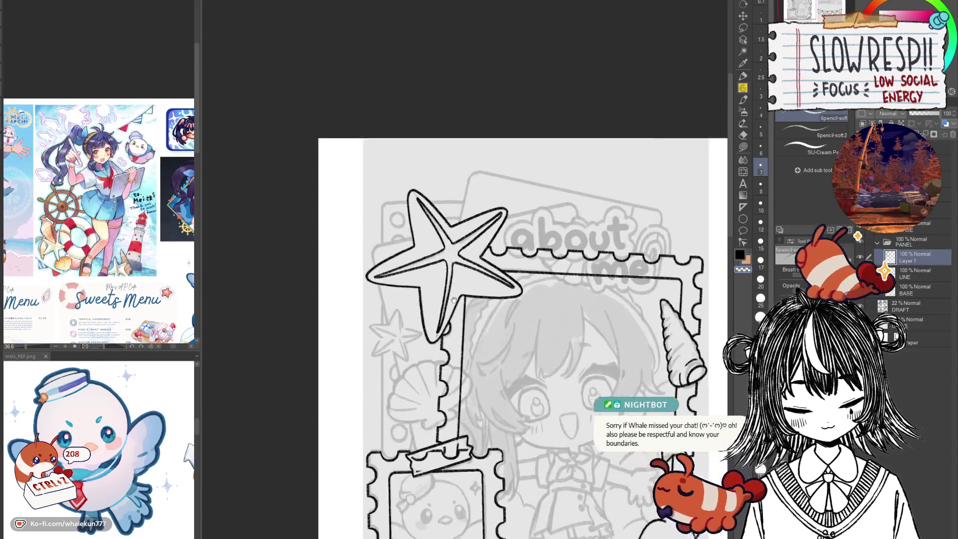
Erase the stray stroke and ink two inner lines down the starfish's upper-left arm.
key("e")
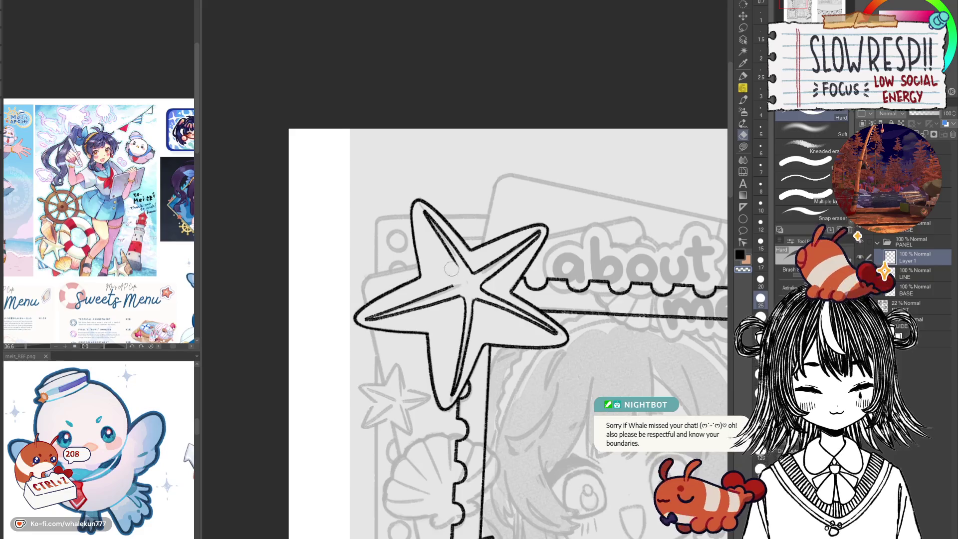
left_click_drag(450, 260, 434, 235)
scroll(446, 246, "up", 3)
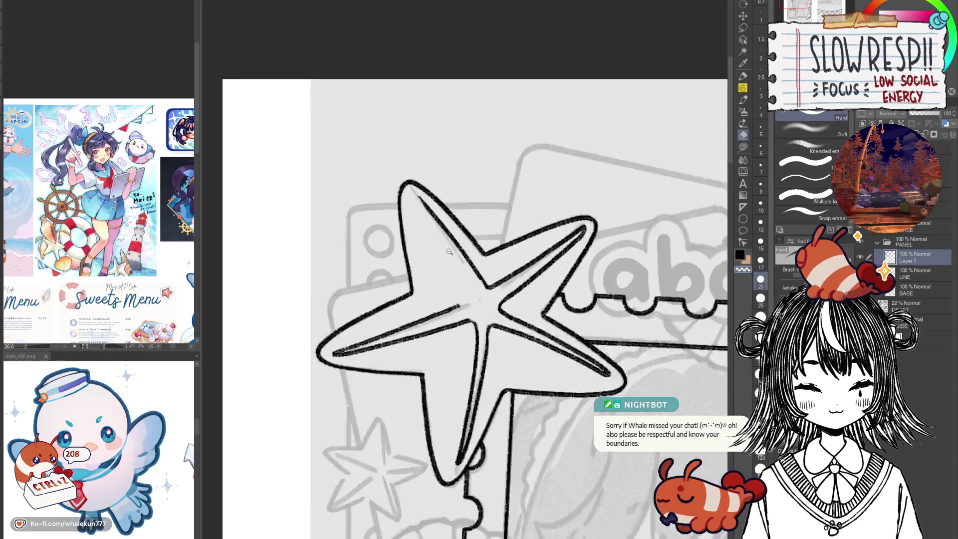
key("p")
left_click_drag(411, 183, 471, 312)
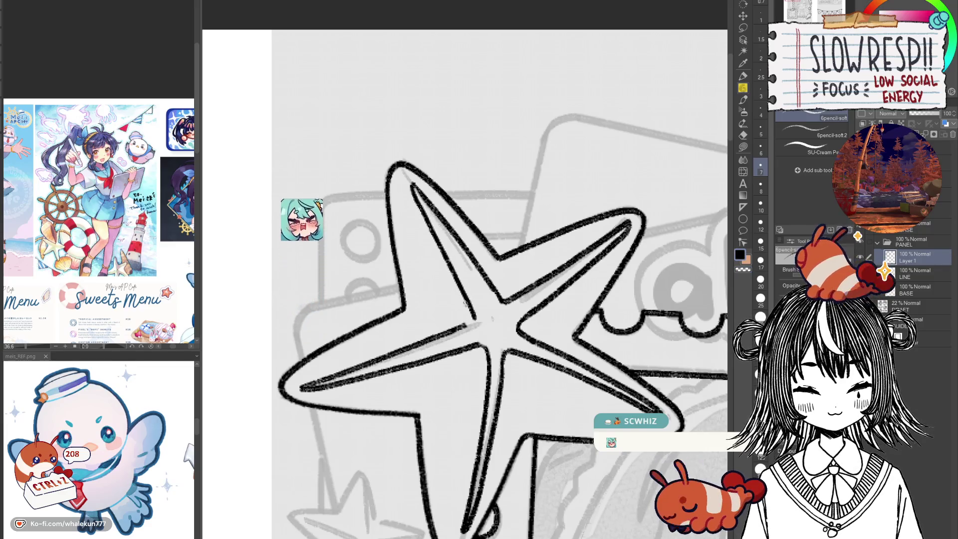
key("ctrl+z")
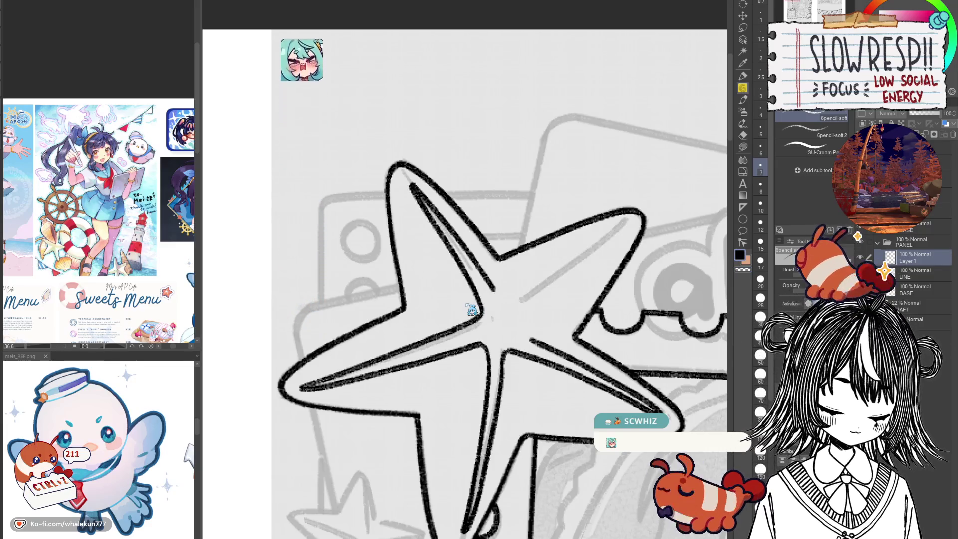
key("ctrl+z")
key("ctrl+z")
key("ctrl+z")
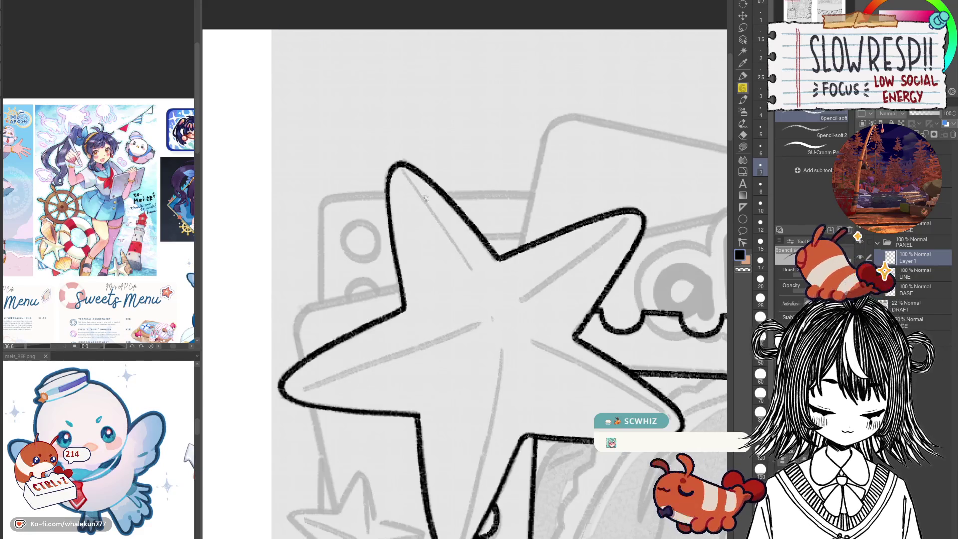
left_click_drag(410, 186, 469, 308)
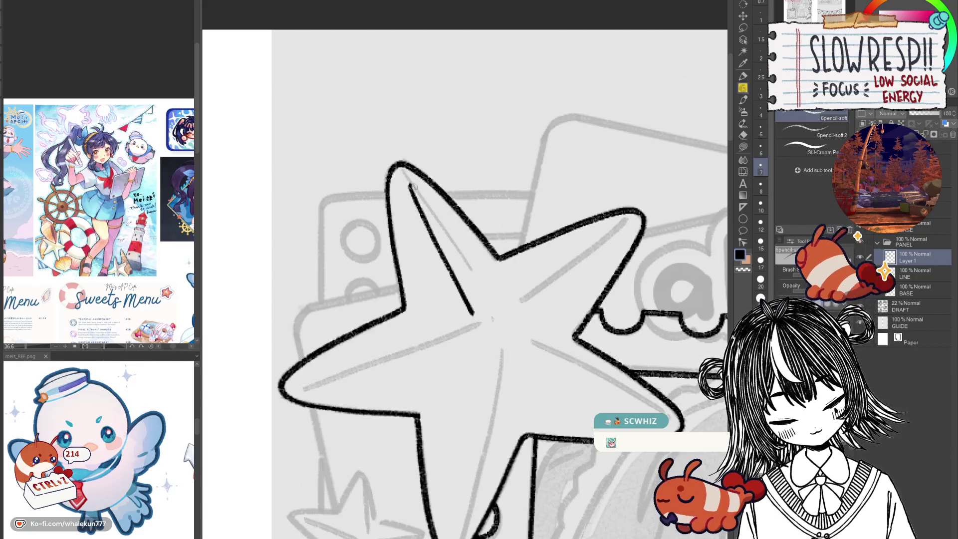
left_click_drag(411, 188, 503, 292)
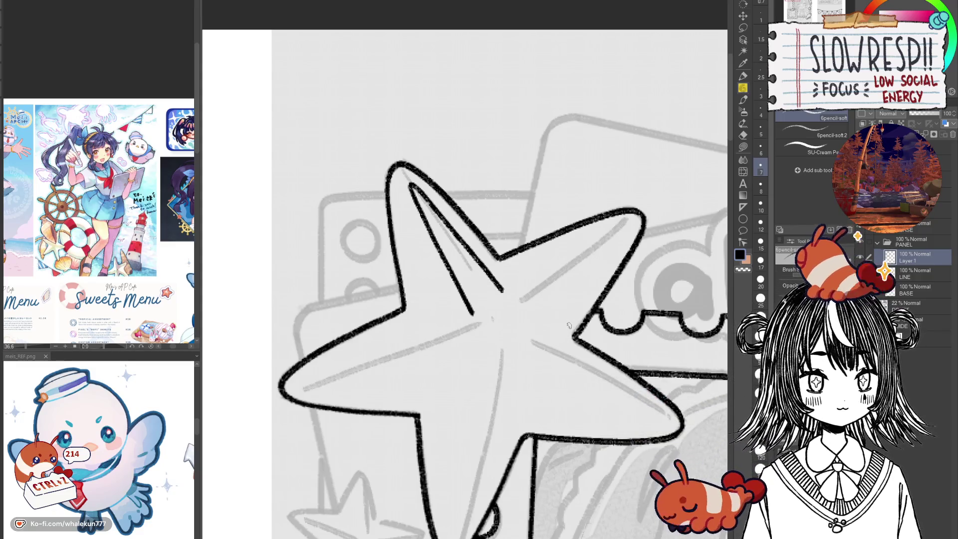
Ink the inner ridge line in the starfish's right arm, redoing it until it sits right.
left_click_drag(566, 334, 557, 314)
left_click_drag(500, 304, 617, 235)
key("ctrl+z")
left_click_drag(501, 302, 617, 238)
key("ctrl+z")
left_click_drag(500, 303, 616, 242)
mouse_move(617, 242)
left_mouse_down()
mouse_move(547, 316)
mouse_move(586, 285)
left_mouse_up()
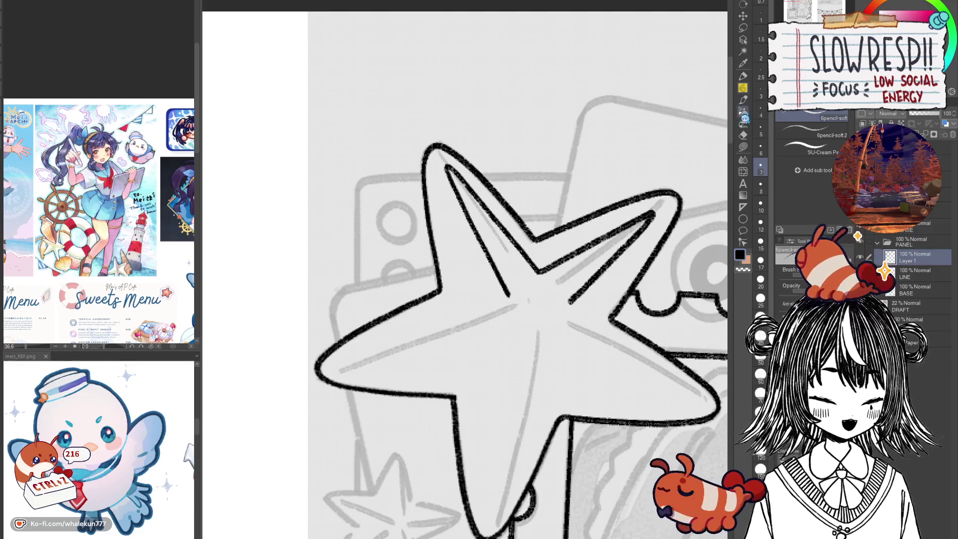
Ink the centre lines running down-left from the starfish's middle, checking with a horizontal canvas flip.
left_click_drag(581, 307, 664, 289)
key("e")
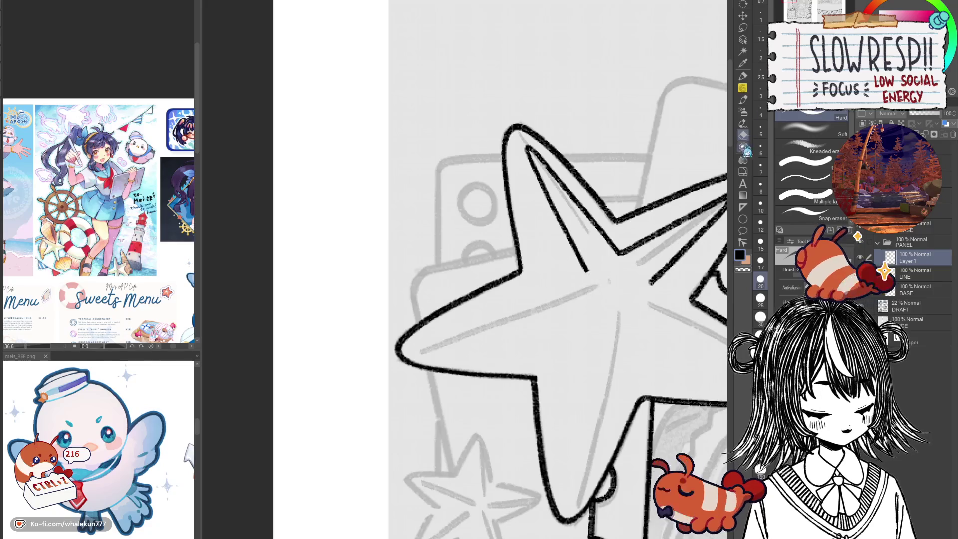
key("p")
mouse_move(537, 300)
left_mouse_down()
mouse_move(502, 252)
mouse_move(484, 260)
left_mouse_up()
key("ctrl+z")
left_click_drag(550, 226, 423, 296)
key("ctrl+z")
mouse_move(545, 228)
left_mouse_down()
mouse_move(437, 283)
mouse_move(574, 260)
mouse_move(516, 244)
mouse_move(509, 256)
mouse_move(500, 393)
left_mouse_up()
key("ctrl+z")
mouse_move(508, 247)
left_mouse_down()
mouse_move(497, 382)
mouse_move(545, 247)
mouse_move(451, 300)
left_mouse_up()
key("minus")
key("ctrl+z")
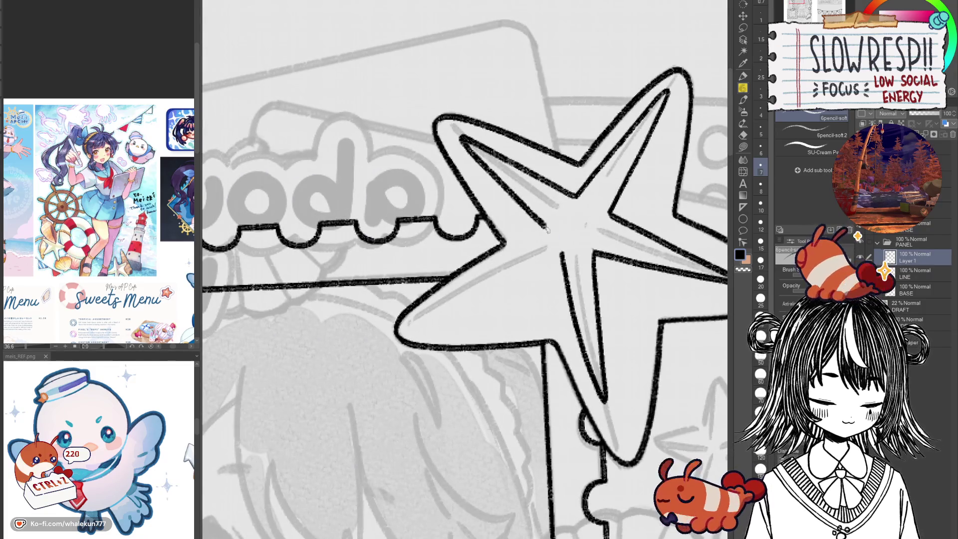
mouse_move(548, 232)
left_mouse_down()
mouse_move(433, 310)
mouse_move(548, 243)
mouse_move(430, 312)
mouse_move(537, 276)
left_mouse_up()
key("ctrl+z")
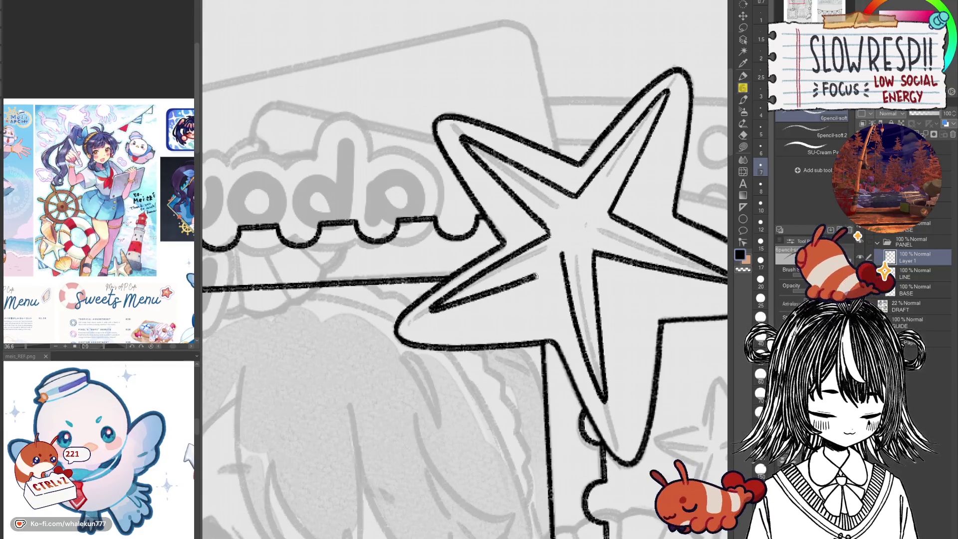
key("h")
key("e")
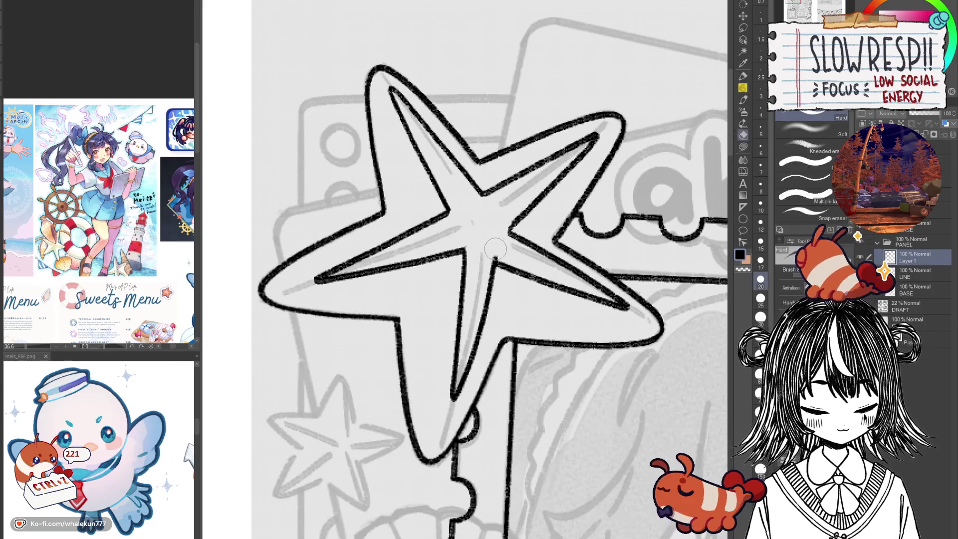
scroll(501, 245, "down", 10)
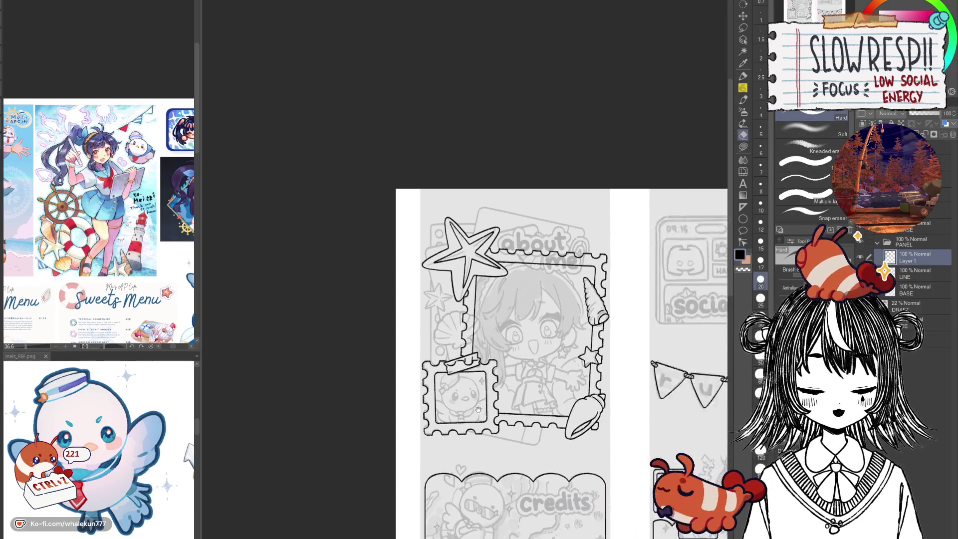
Pick the pencil at size 7, zoom back in on the starfish, and begin the small star's top point.
left_click_drag(505, 392, 474, 404)
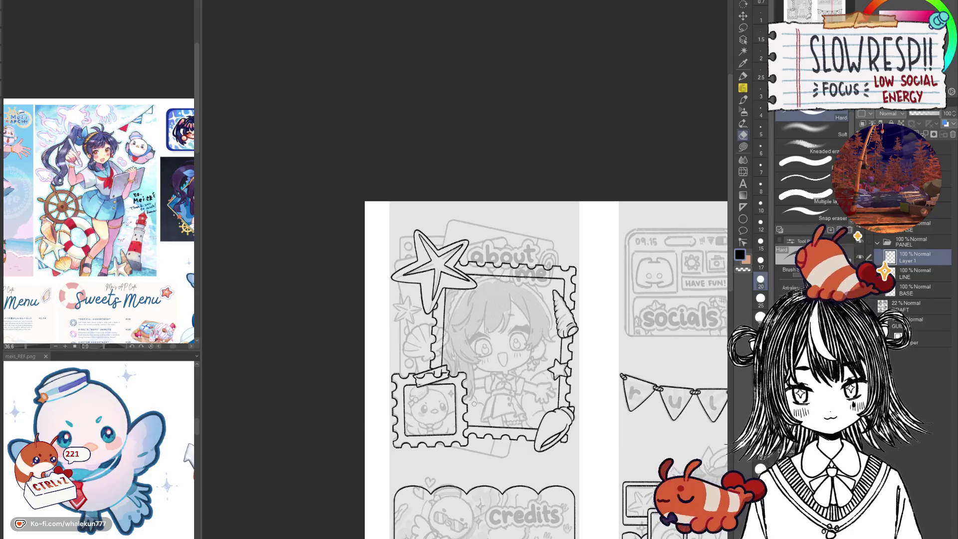
left_click(743, 87)
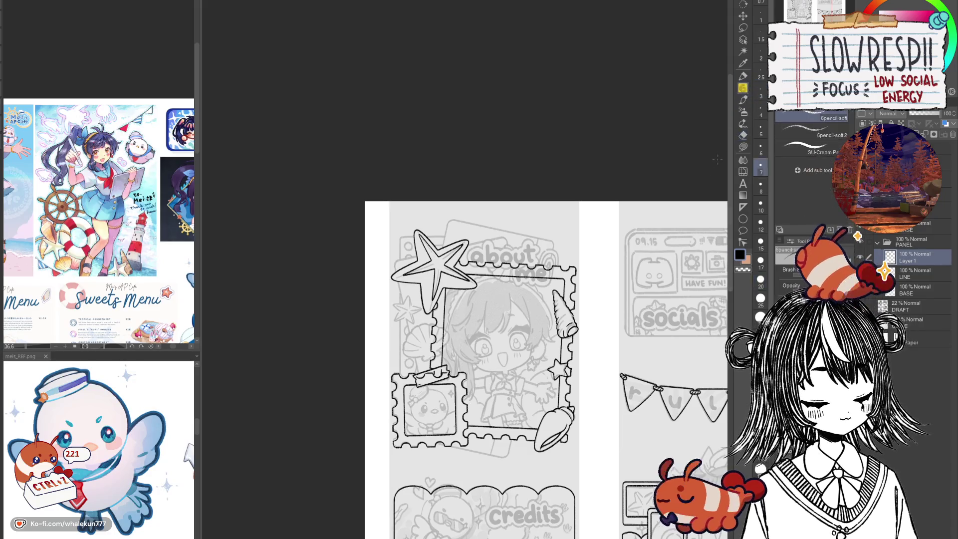
scroll(481, 349, "up", 3)
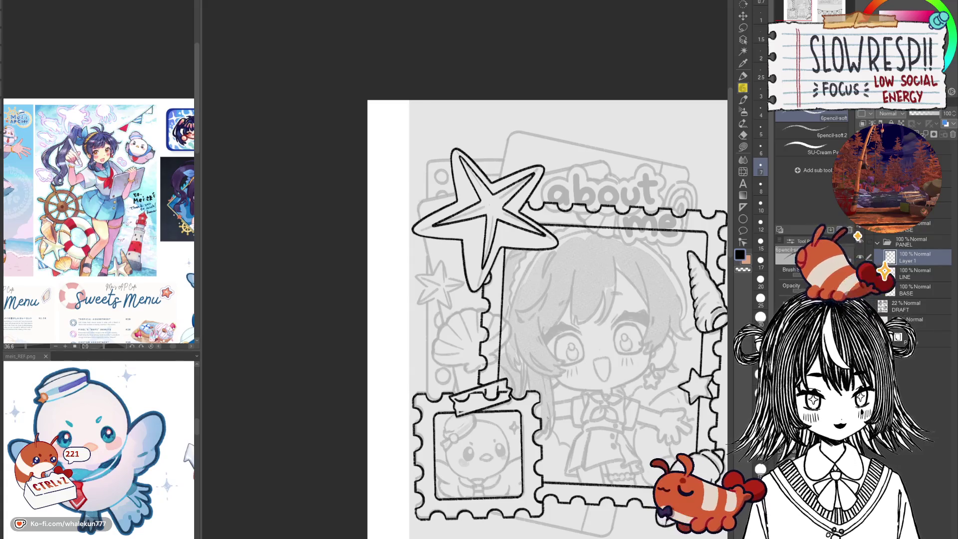
scroll(548, 382, "up", 3)
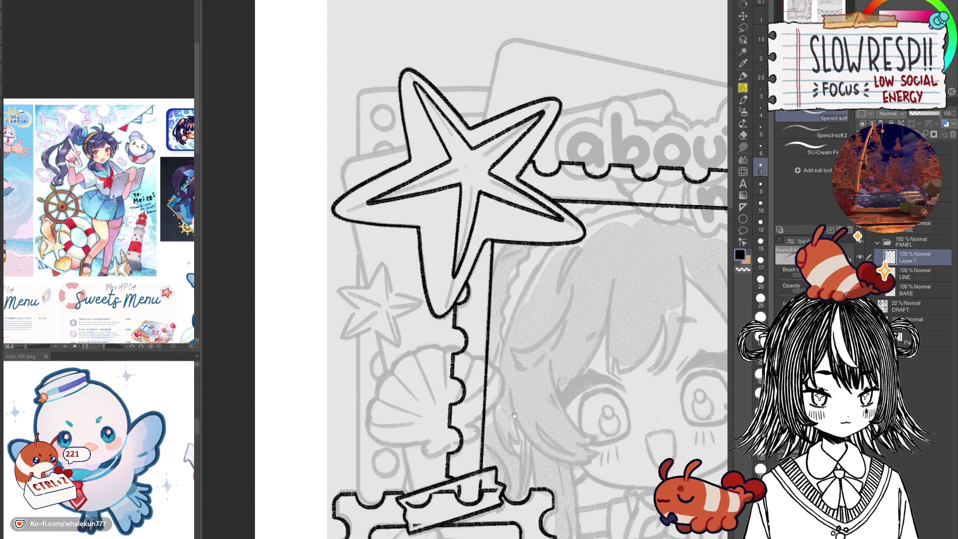
scroll(514, 415, "up", 3)
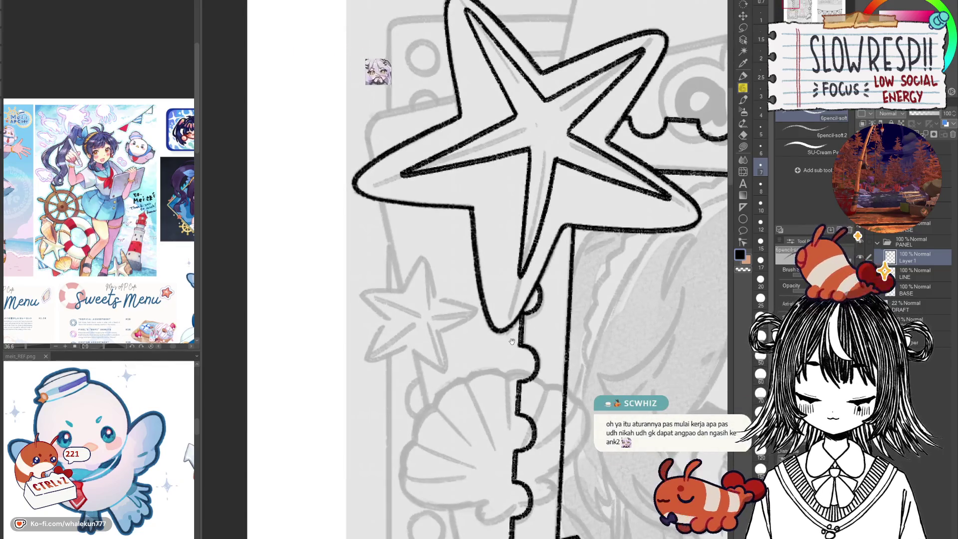
scroll(512, 341, "down", 3)
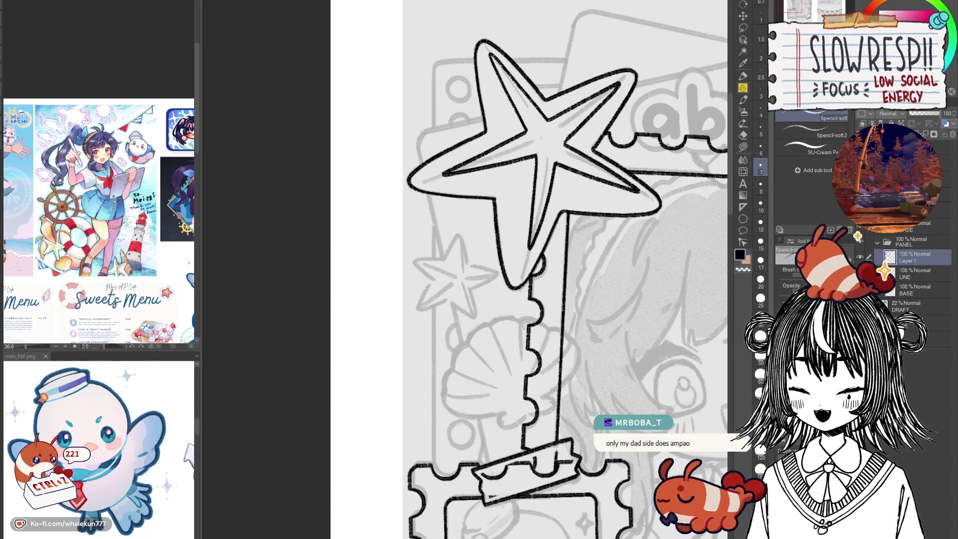
scroll(524, 327, "down", 2)
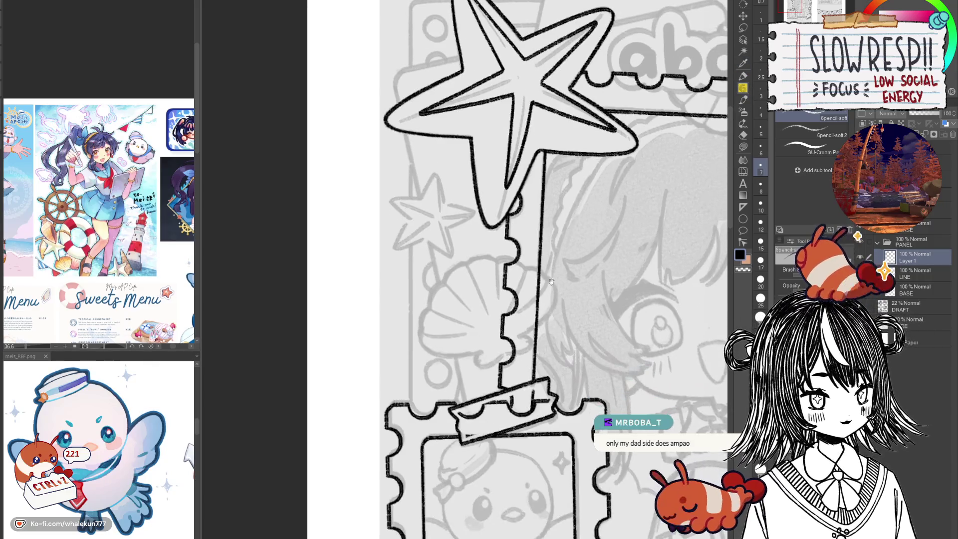
scroll(533, 265, "up", 5)
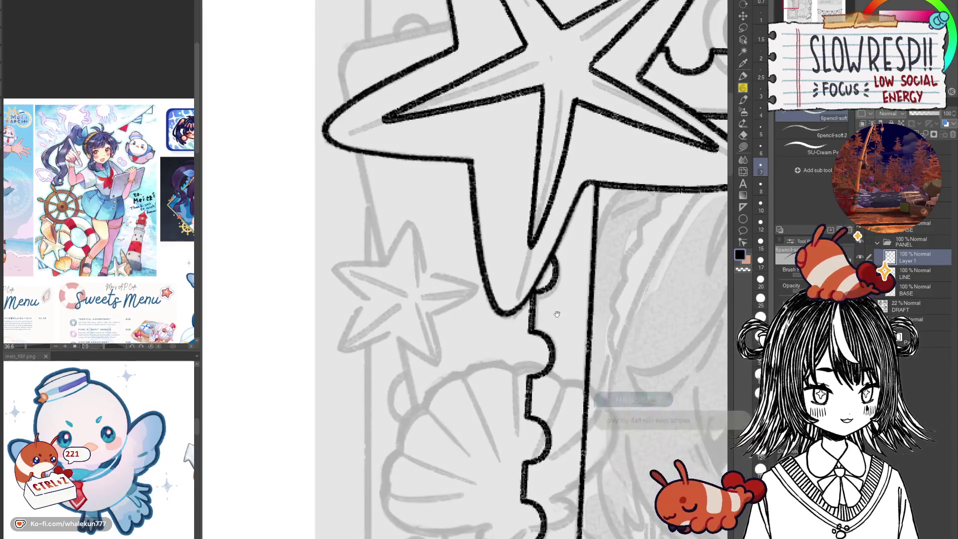
scroll(569, 283, "down", 3)
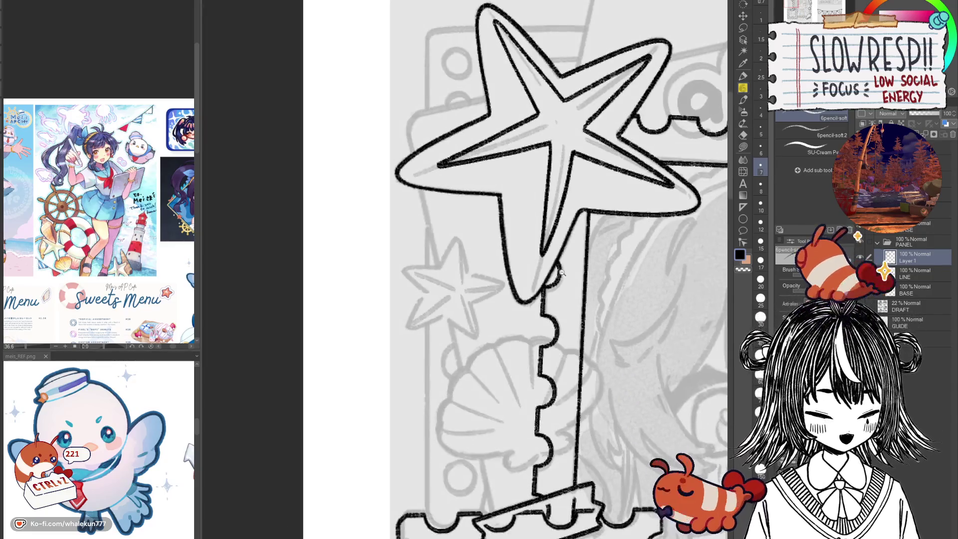
scroll(595, 237, "up", 3)
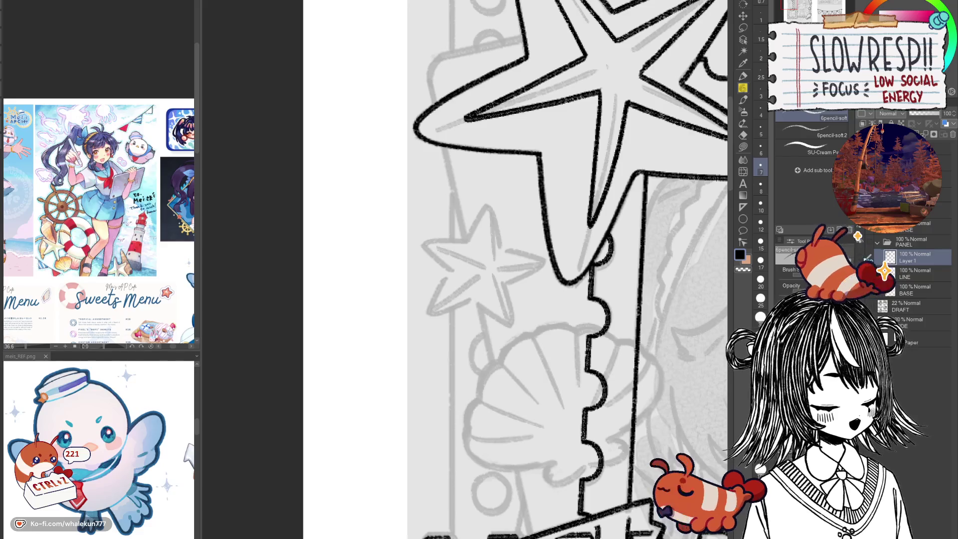
scroll(504, 256, "up", 2)
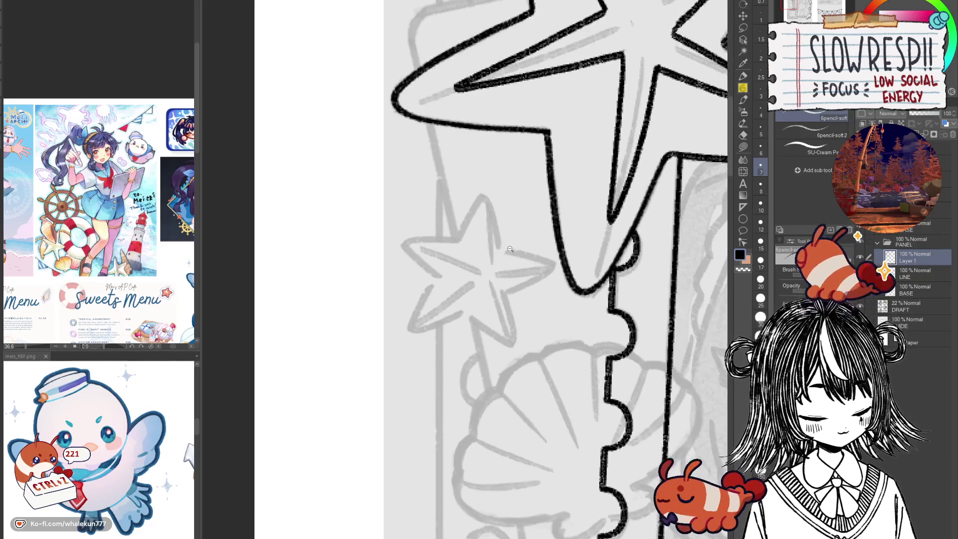
scroll(479, 240, "up", 1)
left_click_drag(498, 218, 469, 260)
Ink the small star's top-left edge and the top edge of its right arm.
key("h")
left_click_drag(479, 213, 458, 267)
key("ctrl+z")
left_click_drag(479, 214, 464, 268)
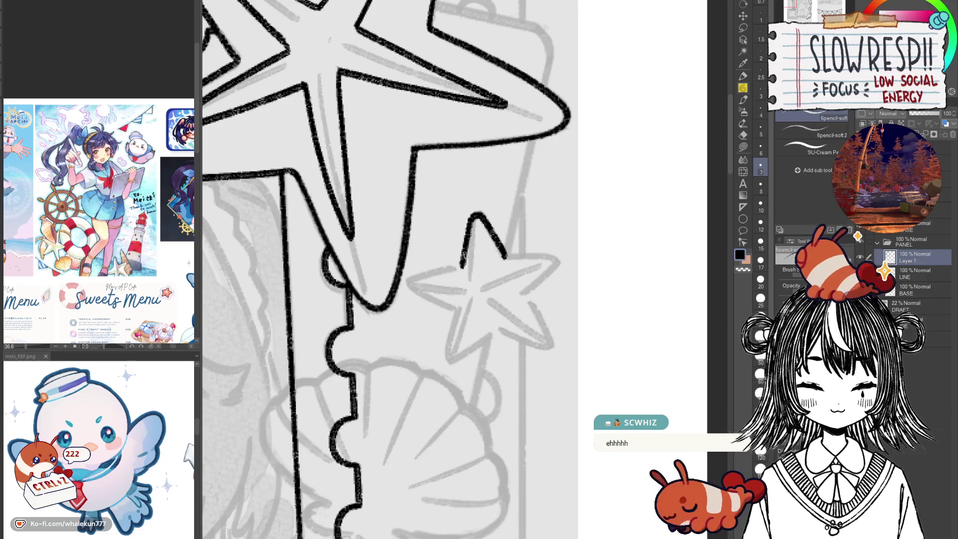
key("h")
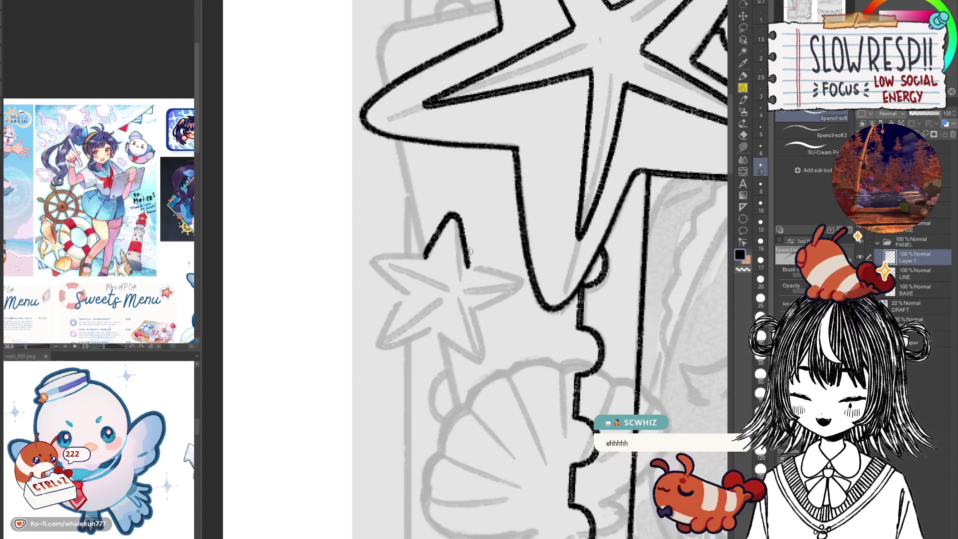
key("h")
mouse_move(490, 349)
left_mouse_down()
mouse_move(579, 372)
mouse_move(539, 372)
mouse_move(546, 365)
left_mouse_up()
key("h")
key("h")
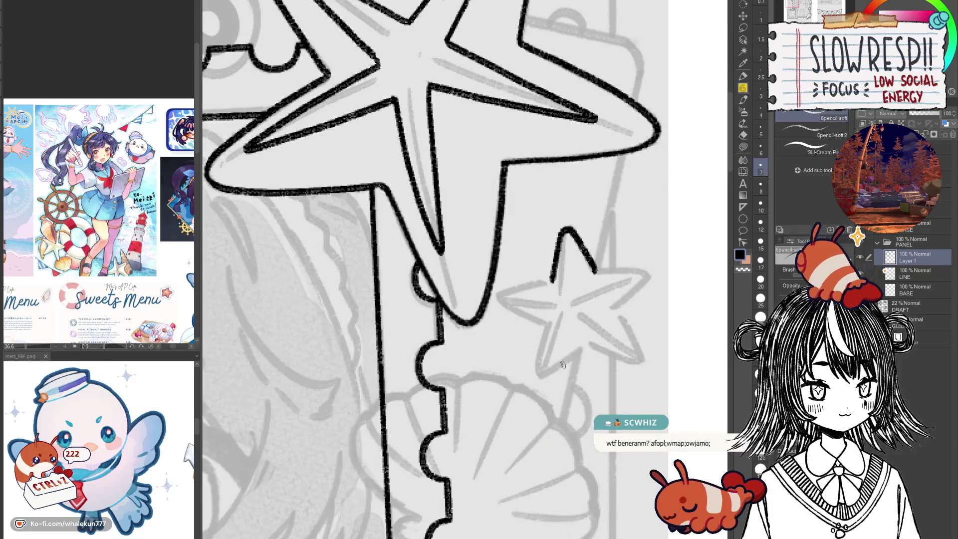
scroll(563, 364, "down", 3)
scroll(562, 365, "up", 3)
mouse_move(563, 365)
left_mouse_down()
mouse_move(532, 284)
mouse_move(554, 278)
mouse_move(511, 309)
mouse_move(672, 380)
mouse_move(732, 393)
left_mouse_up()
key("h")
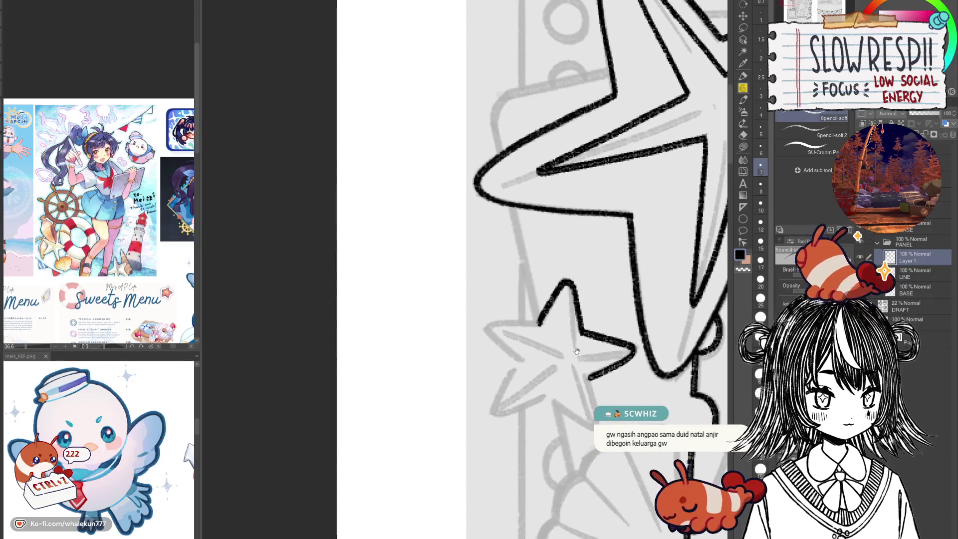
left_click_drag(491, 324, 539, 324)
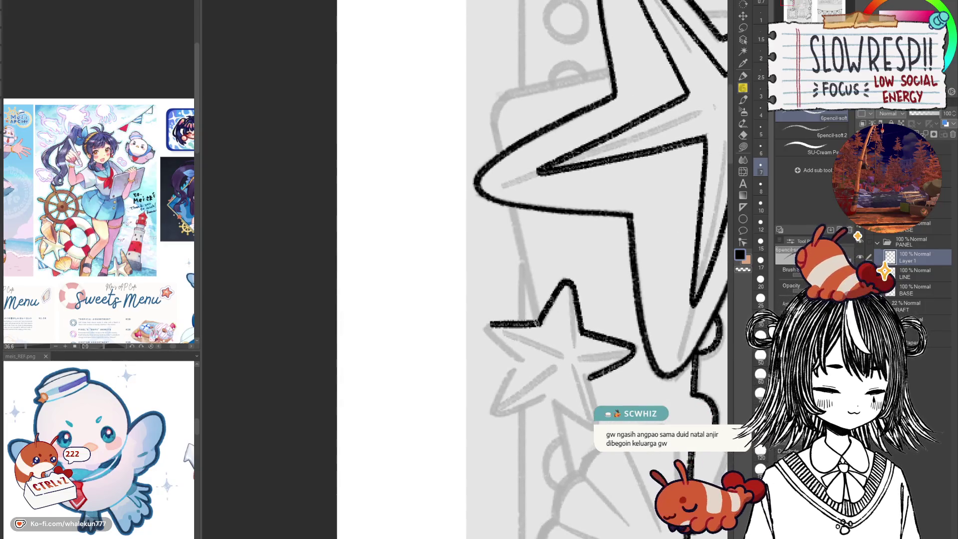
key("h")
mouse_move(517, 391)
left_mouse_down()
mouse_move(584, 373)
mouse_move(564, 370)
mouse_move(605, 374)
left_mouse_up()
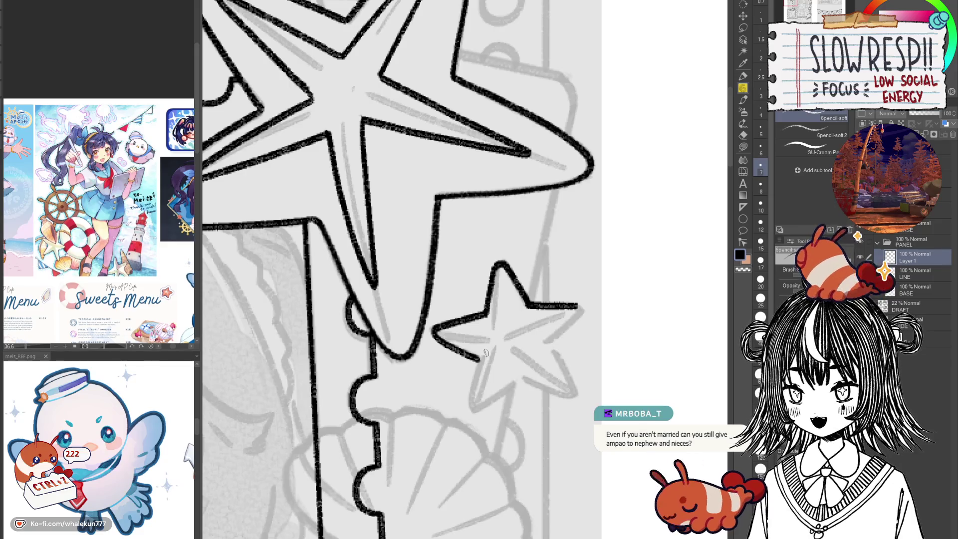
left_click(494, 306)
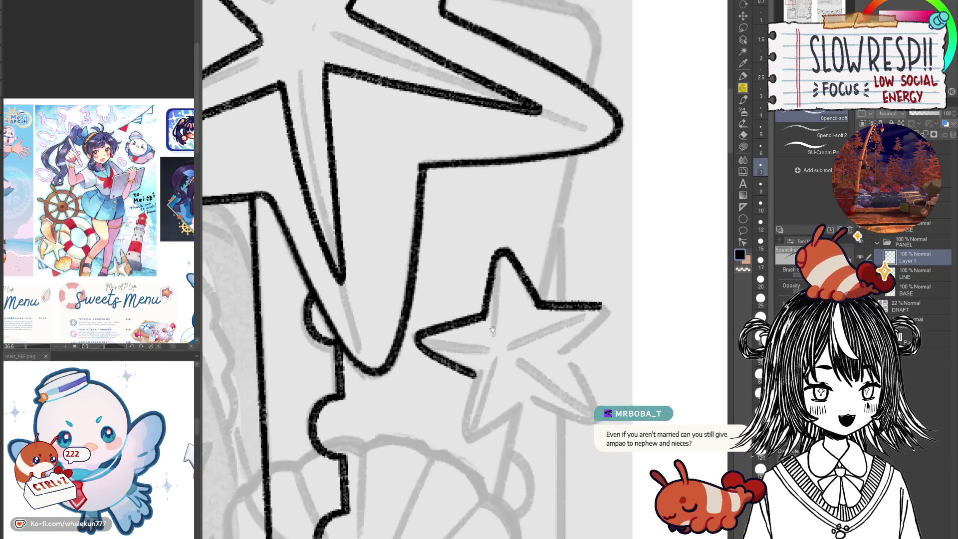
Ink the small star's lower-left edge and close the outline of its lower-left arm.
mouse_move(471, 378)
left_mouse_down()
mouse_move(467, 350)
mouse_move(459, 407)
left_mouse_up()
key("ctrl+z")
mouse_move(470, 350)
left_mouse_down()
mouse_move(460, 392)
mouse_move(477, 404)
mouse_move(525, 365)
left_mouse_up()
key("h")
mouse_move(456, 420)
left_mouse_down()
mouse_move(470, 423)
mouse_move(547, 385)
mouse_move(545, 405)
left_mouse_up()
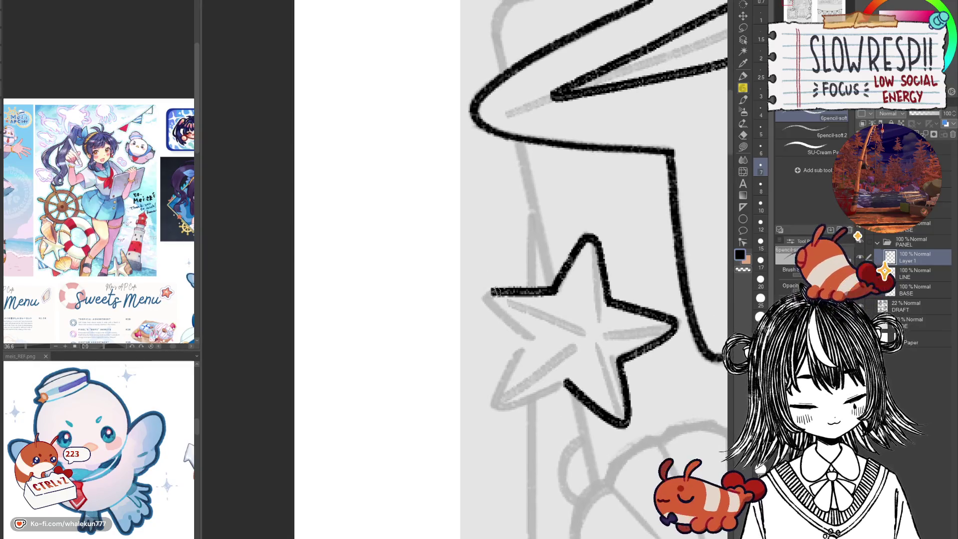
mouse_move(494, 290)
left_mouse_down()
mouse_move(487, 298)
mouse_move(514, 331)
left_mouse_up()
key("ctrl+z")
mouse_move(488, 290)
left_mouse_down()
mouse_move(531, 342)
mouse_move(521, 268)
left_mouse_up()
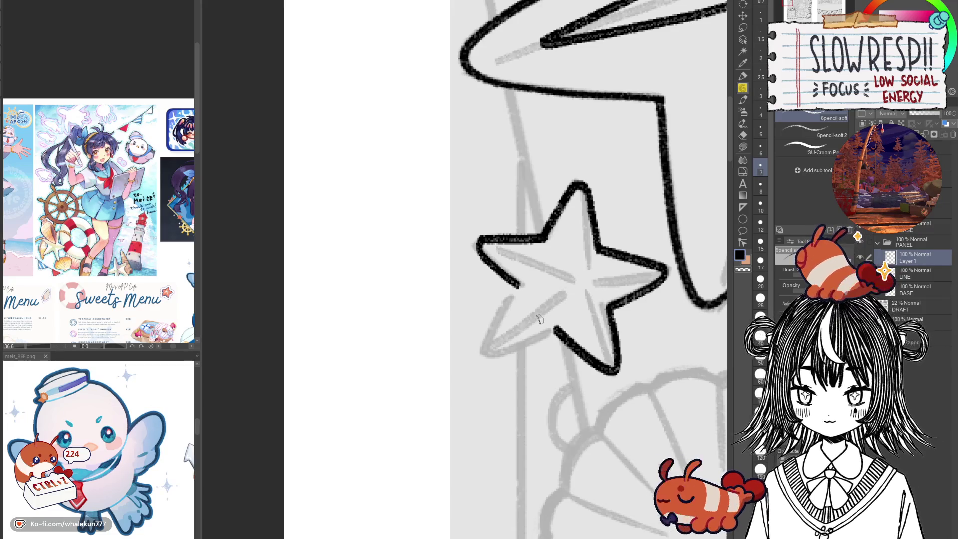
left_click_drag(547, 322, 528, 324)
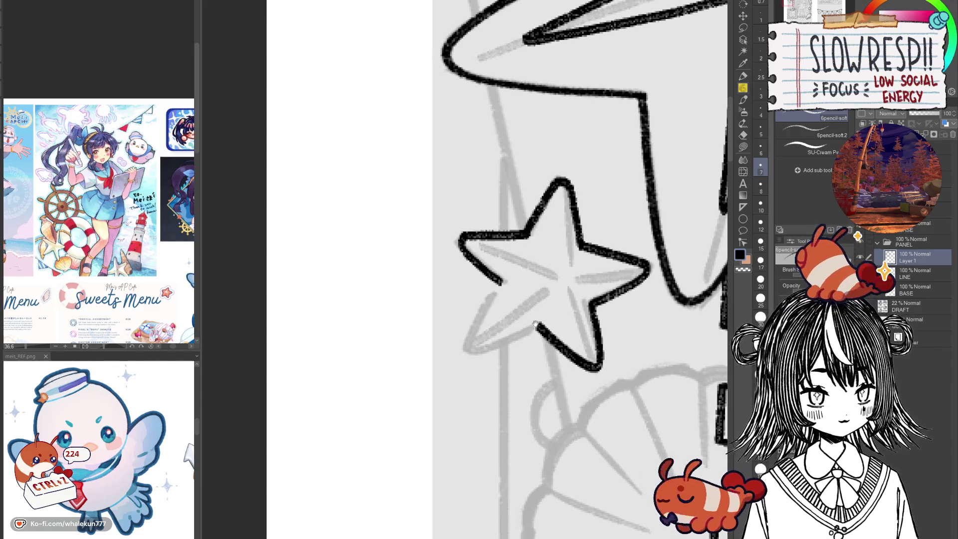
mouse_move(499, 288)
left_mouse_down()
mouse_move(469, 357)
mouse_move(535, 332)
left_mouse_up()
key("h")
key("h")
mouse_move(500, 244)
left_mouse_down()
mouse_move(410, 244)
mouse_move(471, 285)
left_mouse_up()
Draw the small star's inner ridge lines from its top point and centre toward the arms.
mouse_move(472, 216)
left_mouse_down()
mouse_move(469, 201)
mouse_move(474, 251)
left_mouse_up()
key("ctrl+z")
key("ctrl+z")
mouse_move(471, 199)
left_mouse_down()
mouse_move(477, 282)
mouse_move(524, 257)
left_mouse_up()
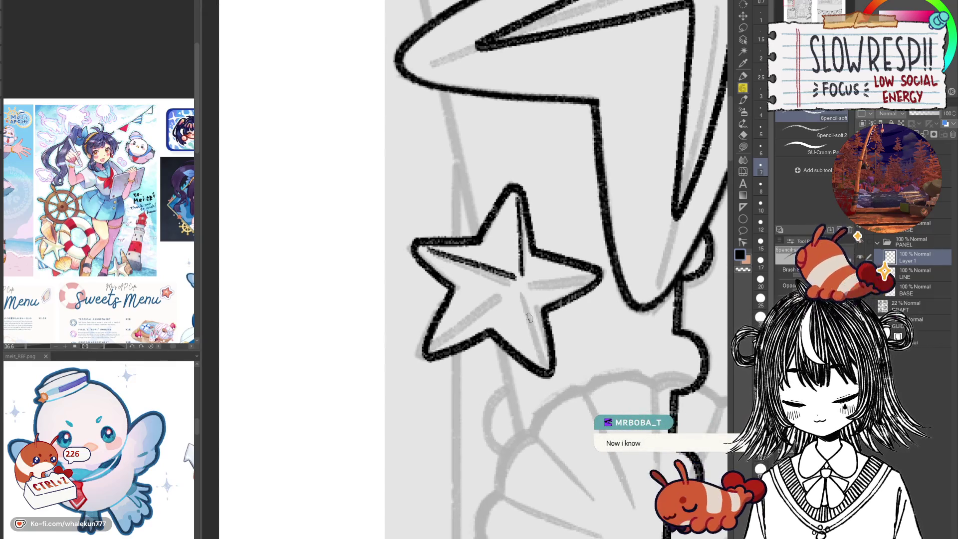
mouse_move(546, 323)
left_mouse_down()
mouse_move(534, 338)
mouse_move(548, 344)
left_mouse_up()
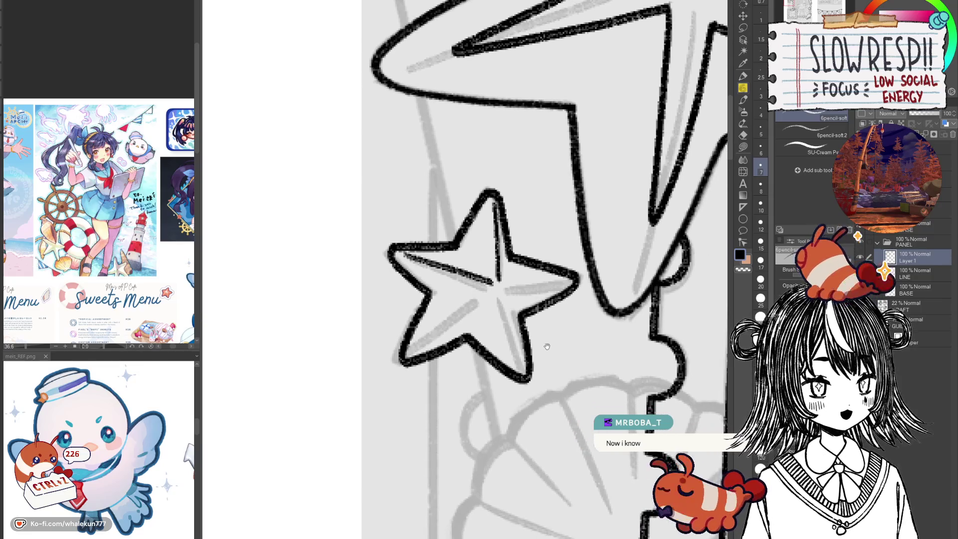
left_click_drag(409, 355, 492, 298)
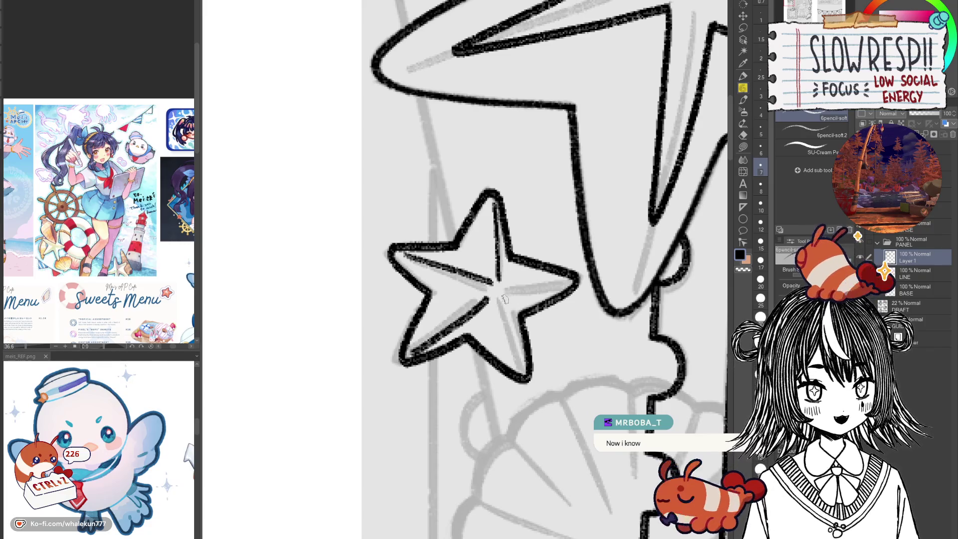
mouse_move(409, 356)
left_mouse_down()
mouse_move(491, 295)
mouse_move(476, 288)
mouse_move(496, 295)
mouse_move(514, 372)
left_mouse_up()
key("ctrl+z")
left_click_drag(487, 282, 516, 373)
key("h")
key("h")
left_click_drag(571, 291, 568, 316)
mouse_move(494, 304)
left_mouse_down()
mouse_move(562, 297)
mouse_move(505, 327)
left_mouse_up()
key("ctrl+z")
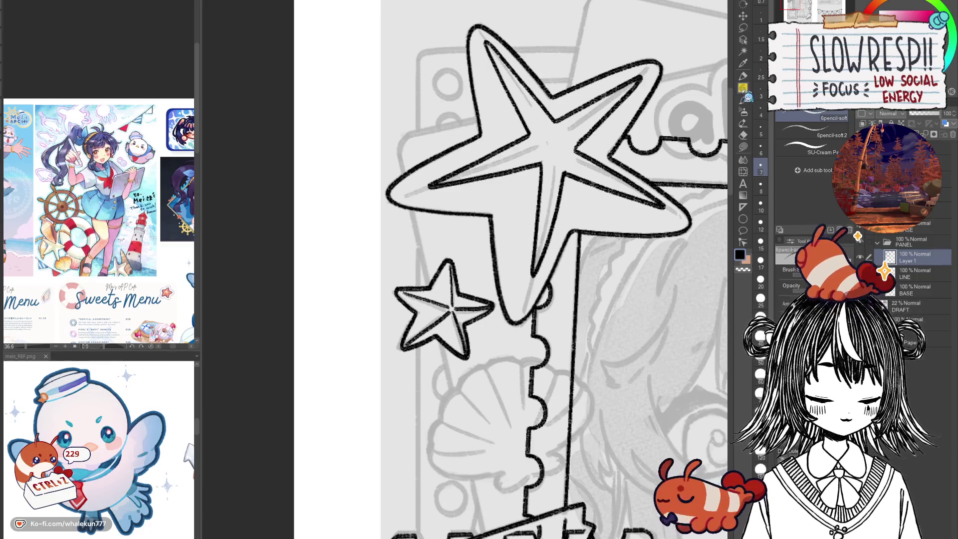
mouse_move(520, 435)
left_mouse_down()
mouse_move(535, 408)
mouse_move(537, 432)
mouse_move(542, 368)
mouse_move(496, 421)
left_mouse_up()
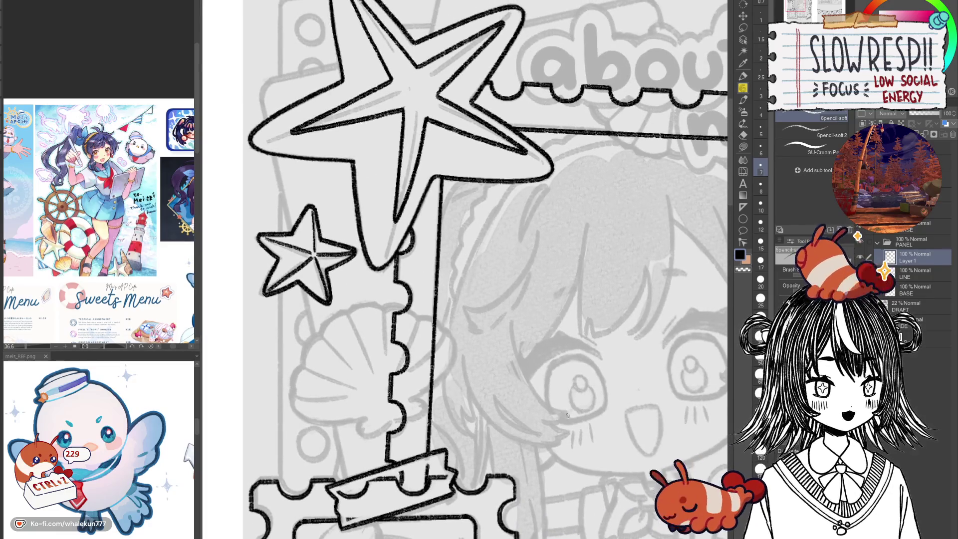
Select the Linear ruler sub tool of the Ruler tool.
scroll(567, 415, "down", 5)
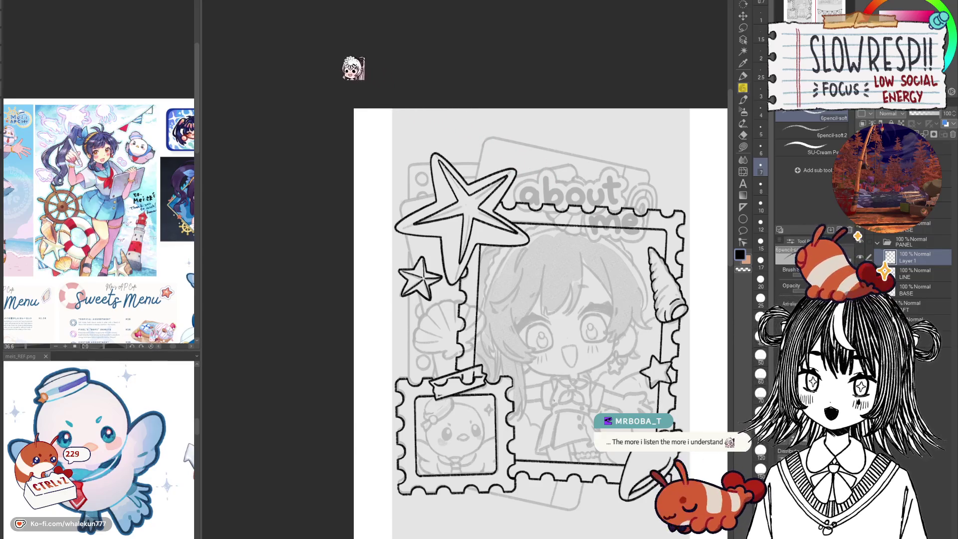
mouse_move(539, 440)
left_mouse_down()
mouse_move(557, 454)
mouse_move(529, 425)
left_mouse_up()
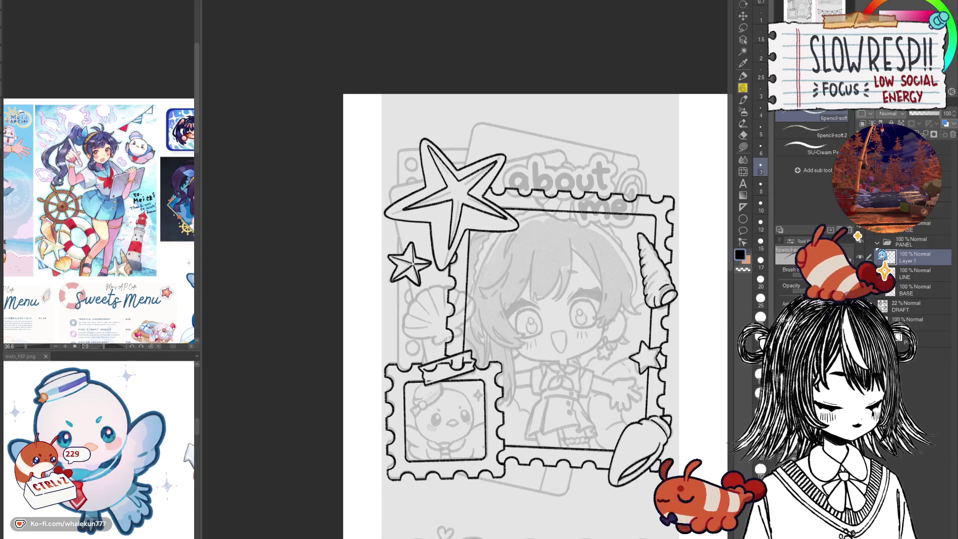
left_click(743, 207)
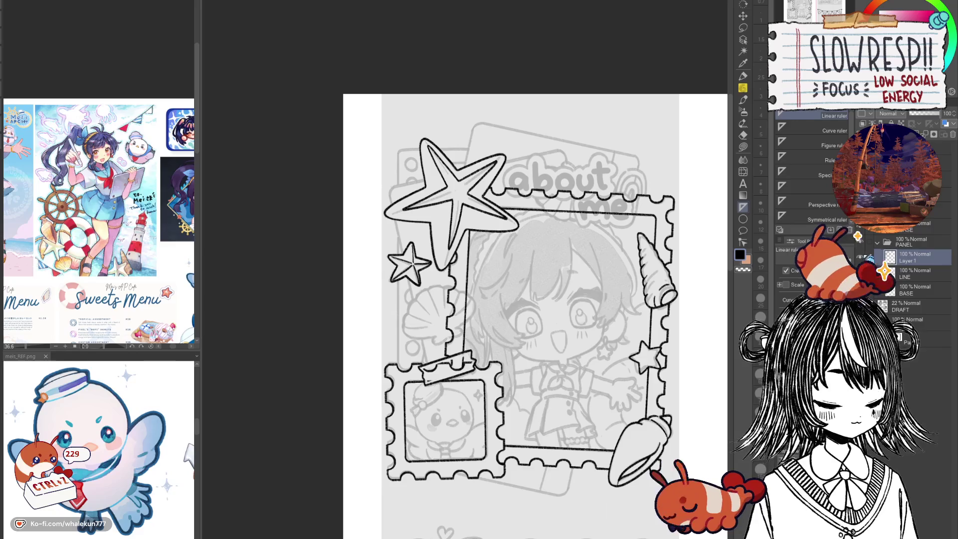
Add two new blank layers, Layer 2 and Layer 3, above Layer 1.
mouse_move(380, 168)
left_mouse_down()
mouse_move(359, 181)
mouse_move(378, 382)
left_mouse_up()
key("p")
scroll(389, 187, "up", 1)
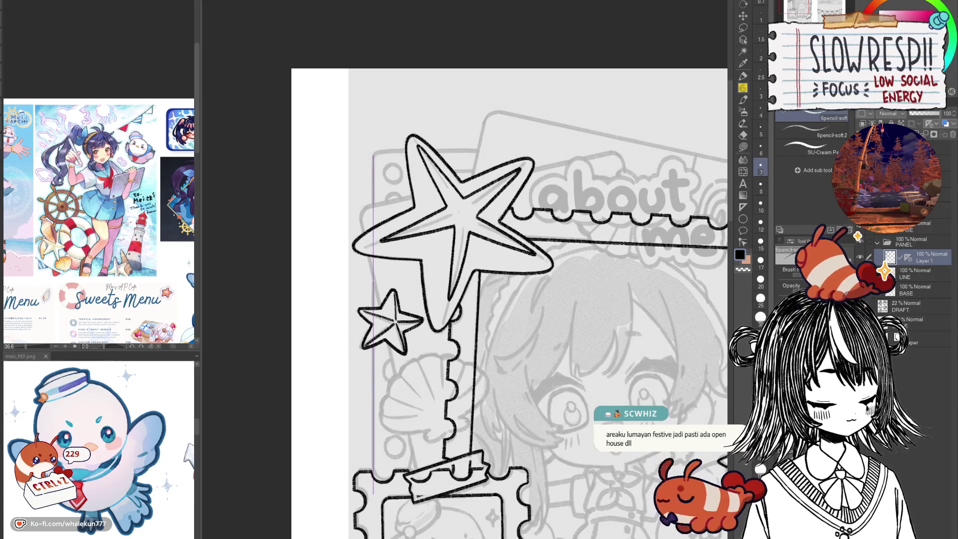
key("ctrl+shift+n")
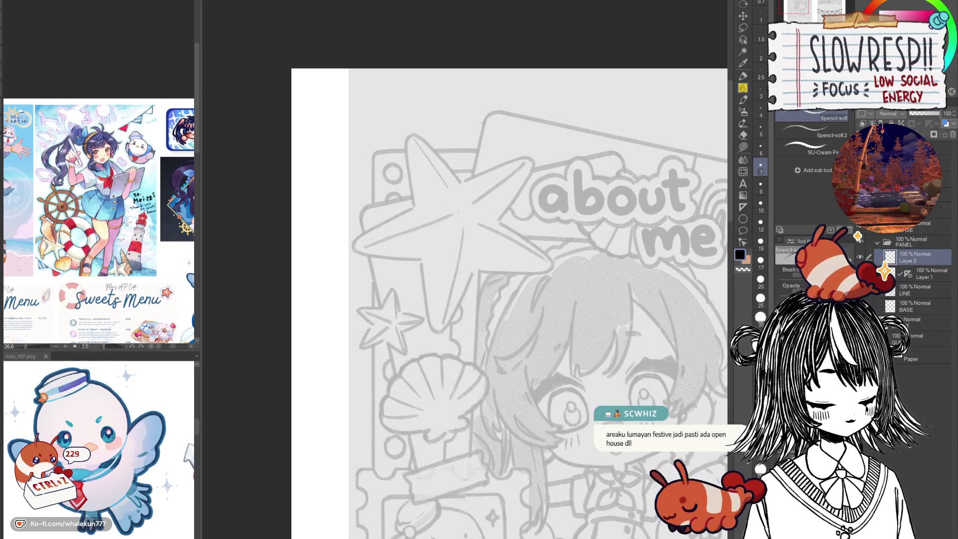
key("ctrl+shift+n")
Place linear rulers down the frame's left edge and across the starfish's top.
left_click(743, 208)
left_click_drag(363, 240, 388, 188)
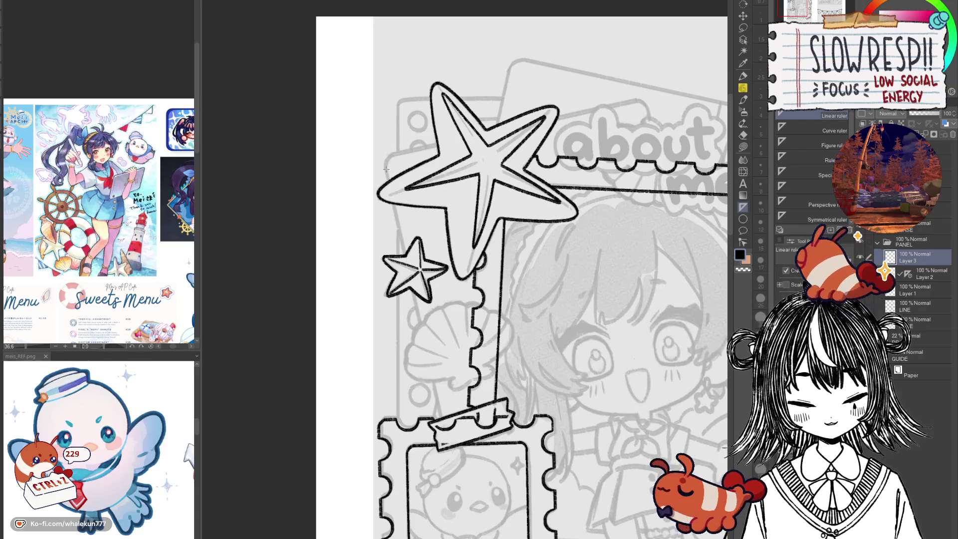
mouse_move(395, 206)
left_mouse_down()
mouse_move(445, 433)
mouse_move(428, 478)
left_mouse_up()
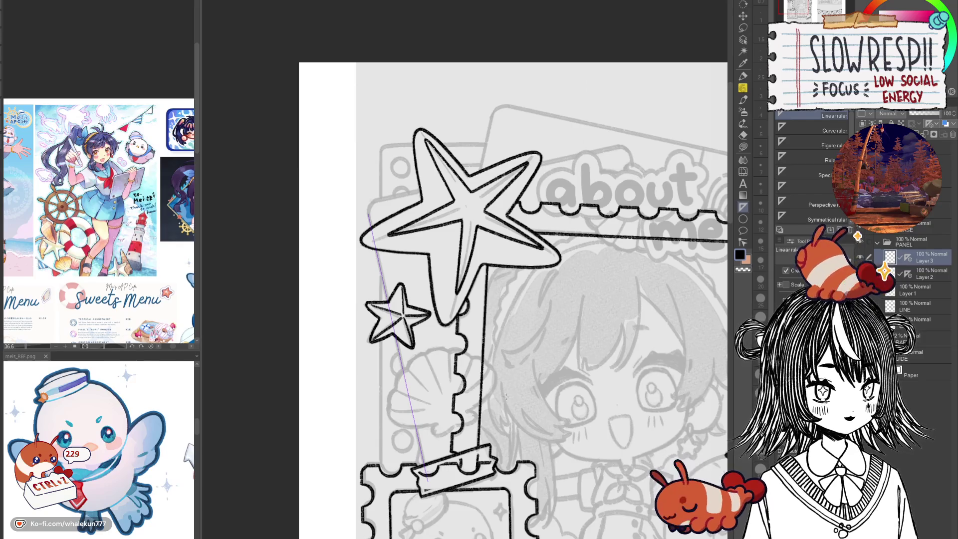
left_click(743, 99)
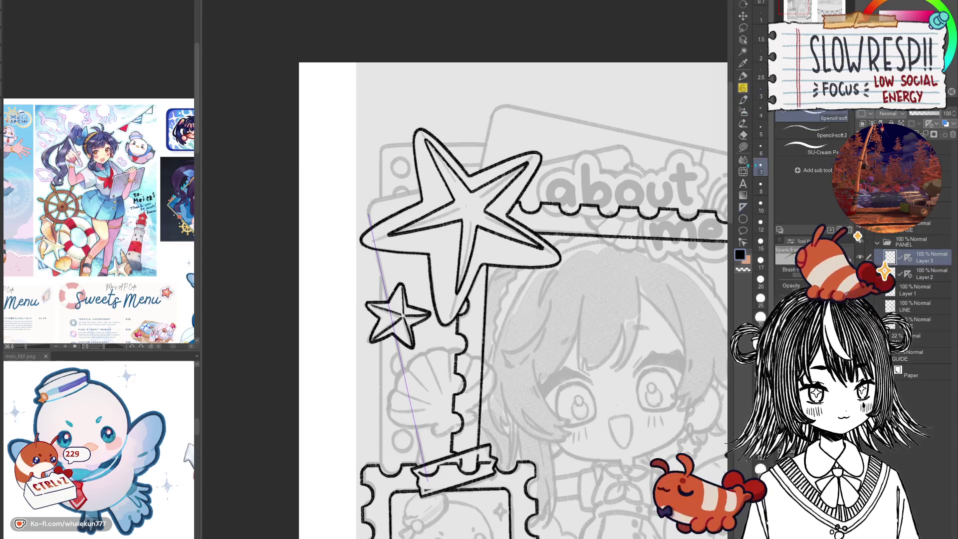
left_click(743, 207)
mouse_move(380, 207)
left_mouse_down()
mouse_move(384, 279)
mouse_move(622, 220)
left_mouse_up()
left_click(743, 99)
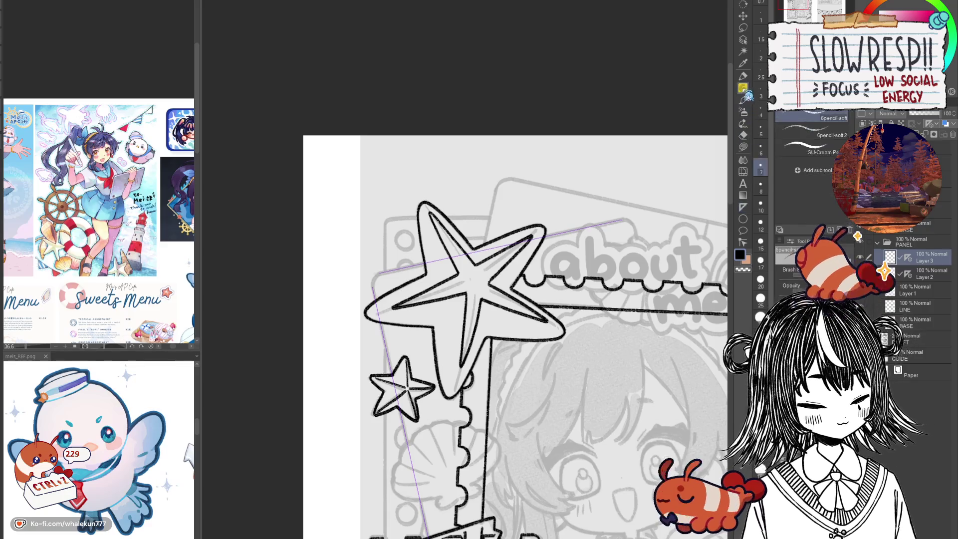
scroll(426, 256, "up", 1)
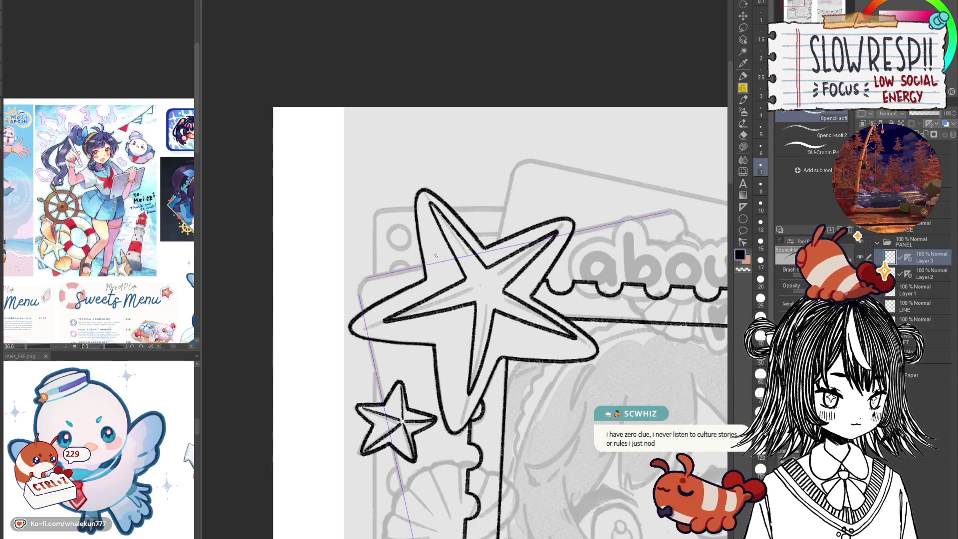
Ink the tab card's straight top edge along the ruler, removing the stray short stroke.
left_click_drag(494, 287, 590, 295)
mouse_move(463, 286)
left_mouse_down()
mouse_move(522, 274)
mouse_move(423, 292)
left_mouse_up()
left_click_drag(567, 257, 668, 235)
mouse_move(358, 322)
left_mouse_down()
mouse_move(399, 206)
mouse_move(406, 227)
left_mouse_up()
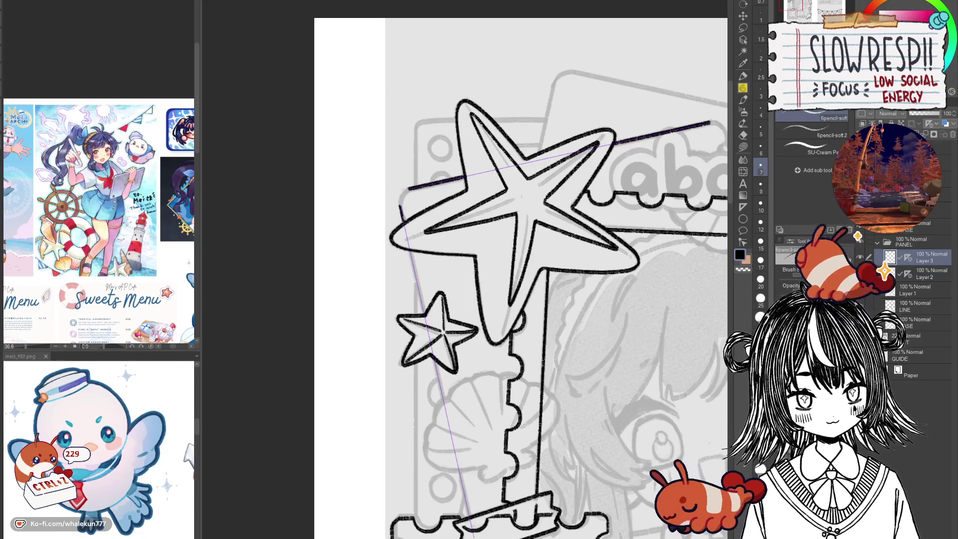
key("ctrl+z")
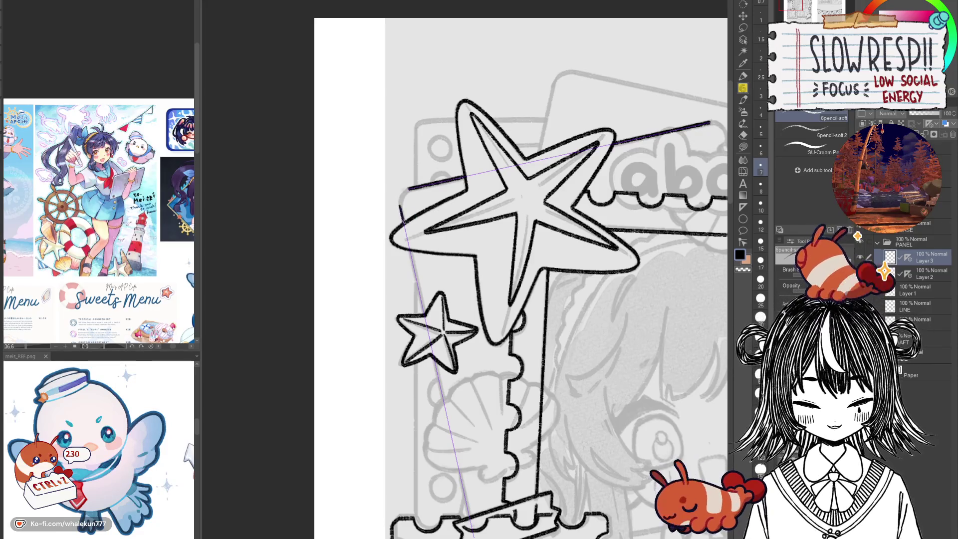
Trace the card's left edge straight down the ruler to the small stamp.
left_click_drag(403, 222, 427, 314)
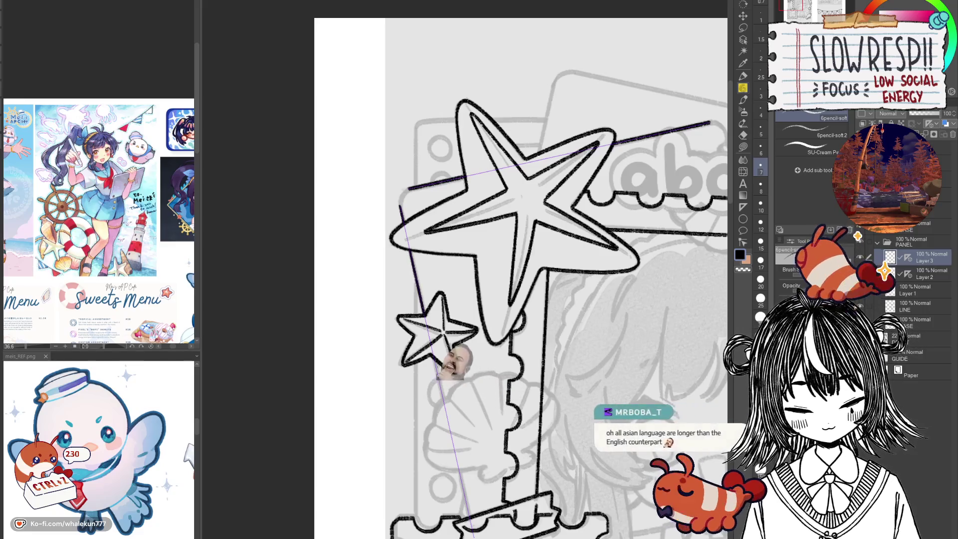
left_click_drag(435, 365, 469, 529)
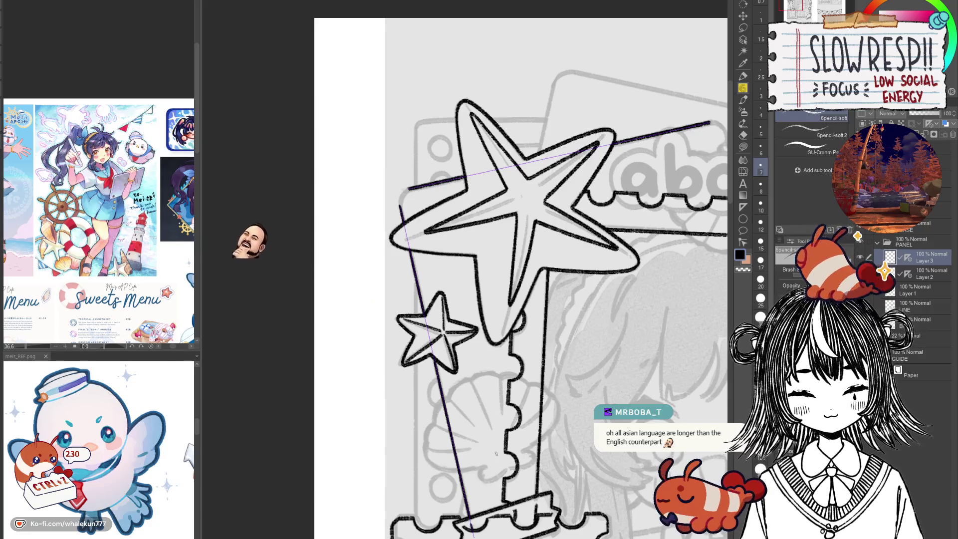
left_click_drag(496, 453, 515, 328)
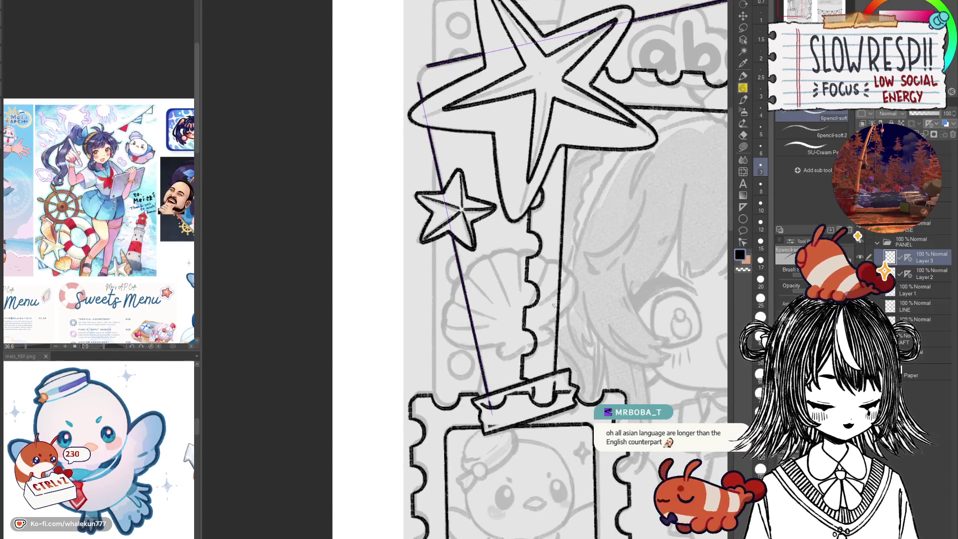
mouse_move(599, 367)
left_mouse_down()
mouse_move(434, 435)
mouse_move(394, 484)
mouse_move(453, 504)
left_mouse_up()
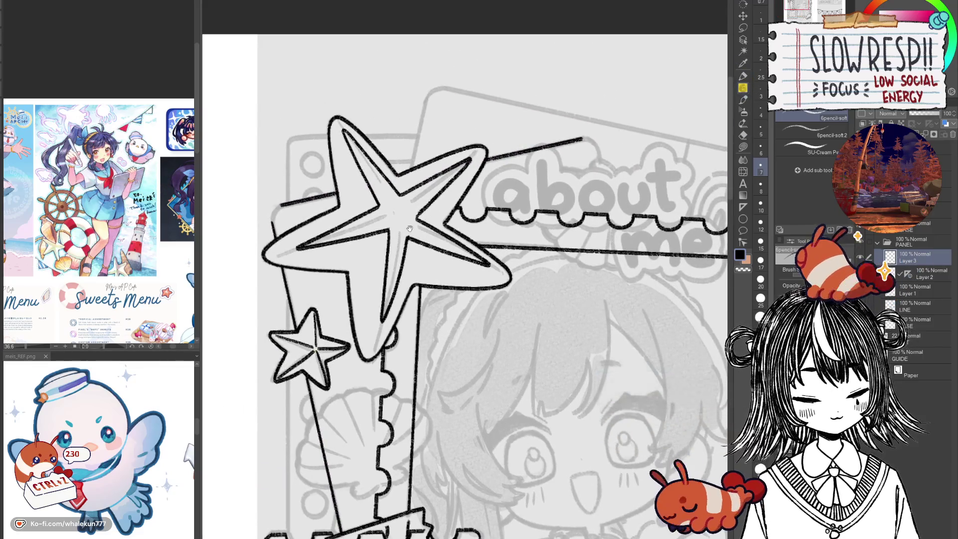
scroll(410, 228, "down", 1)
scroll(392, 263, "up", 4)
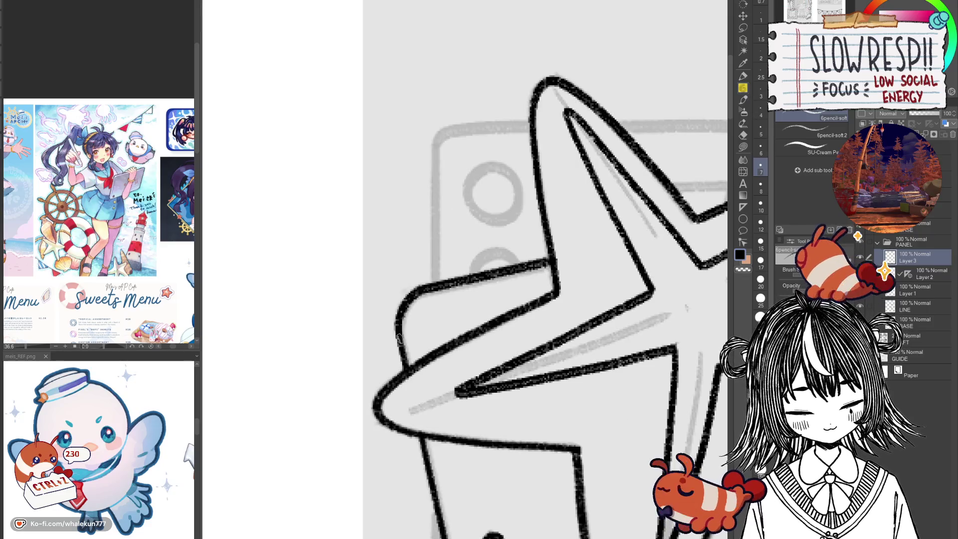
mouse_move(663, 314)
left_mouse_down()
mouse_move(523, 333)
mouse_move(350, 320)
mouse_move(424, 319)
mouse_move(435, 348)
left_mouse_up()
scroll(524, 334, "down", 2)
scroll(398, 305, "up", 2)
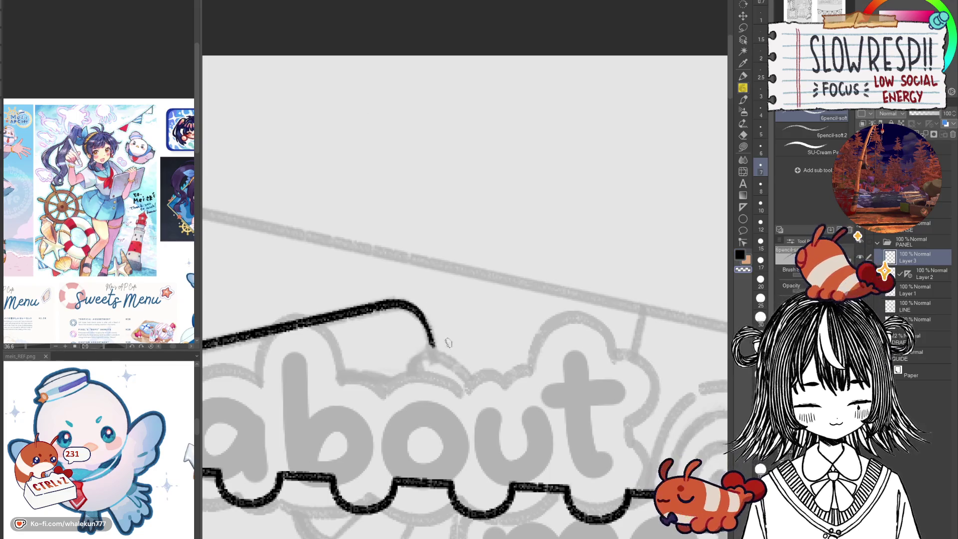
scroll(432, 331, "down", 3)
key("l")
scroll(523, 368, "up", 3)
left_click_drag(523, 368, 610, 360)
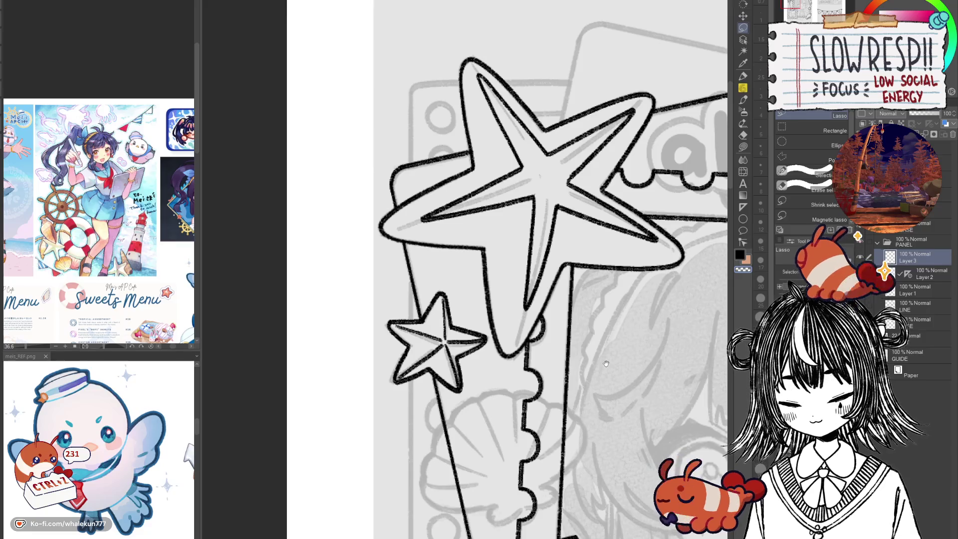
Copy a section of the card's left edge line and move it into place as the right edge.
mouse_move(546, 381)
left_mouse_down()
mouse_move(512, 296)
mouse_move(522, 221)
left_mouse_up()
mouse_move(444, 260)
left_mouse_down()
mouse_move(397, 260)
mouse_move(407, 413)
mouse_move(475, 367)
mouse_move(474, 344)
left_mouse_up()
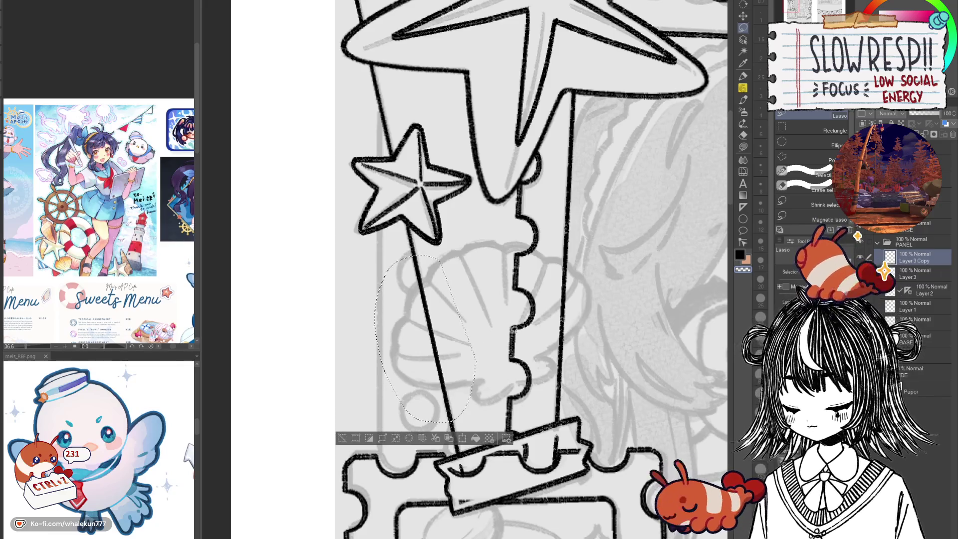
key("ctrl+c")
key("ctrl+v")
left_click(743, 16)
scroll(417, 413, "down", 5)
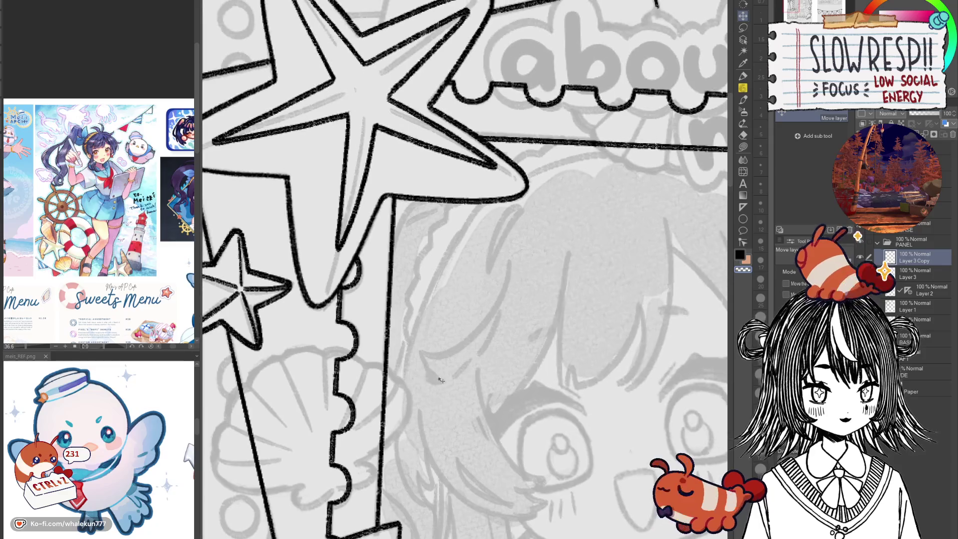
mouse_move(417, 413)
left_mouse_down()
mouse_move(545, 241)
mouse_move(563, 265)
left_mouse_up()
scroll(543, 331, "up", 4)
mouse_move(473, 422)
left_mouse_down()
mouse_move(499, 411)
mouse_move(535, 346)
mouse_move(522, 328)
mouse_move(538, 397)
left_mouse_up()
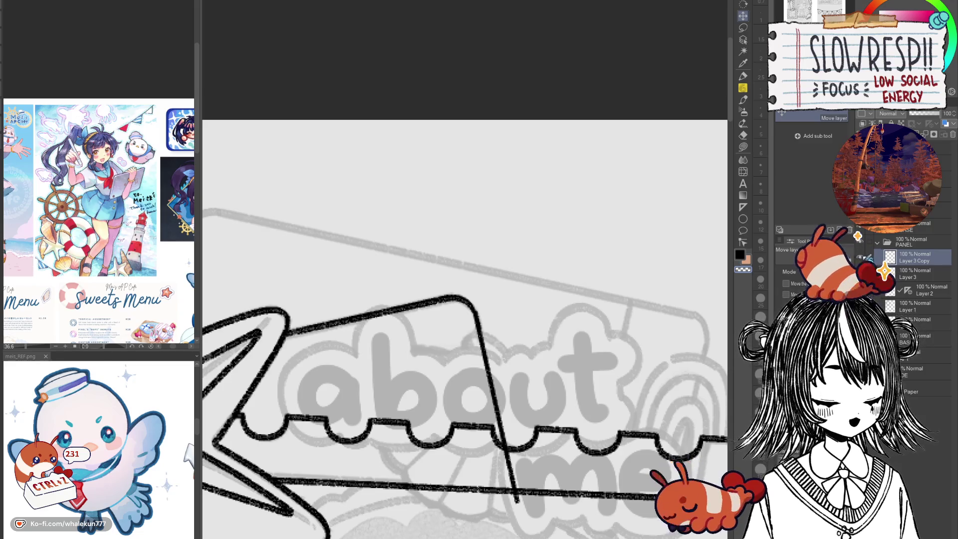
Merge the copied edge line down into Layer 3.
key("p")
key("k")
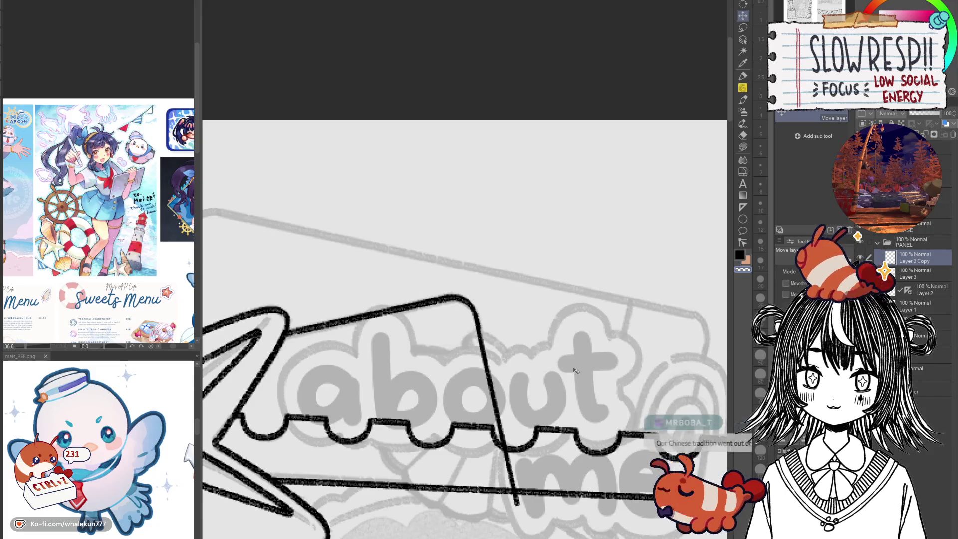
left_click_drag(573, 368, 597, 356)
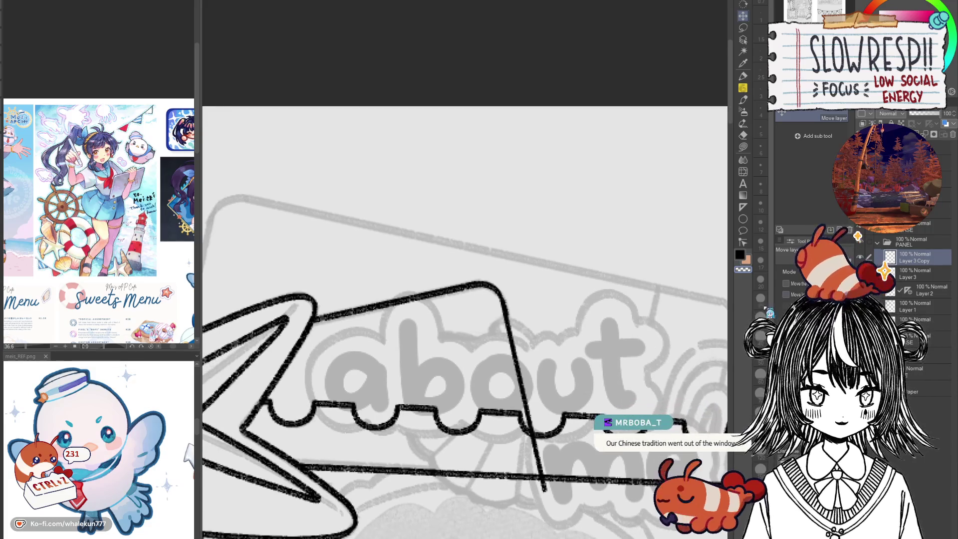
key("ctrl+z")
key("e")
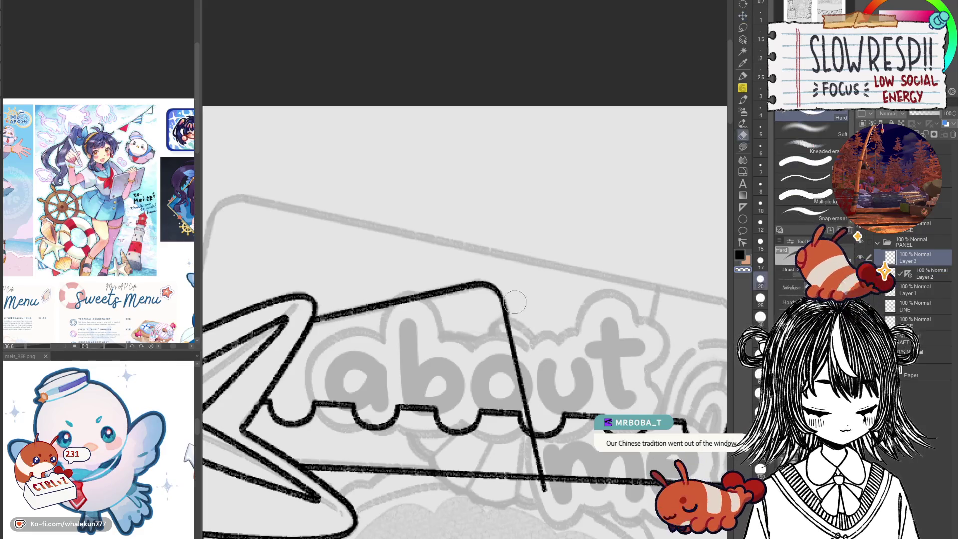
scroll(516, 300, "down", 3)
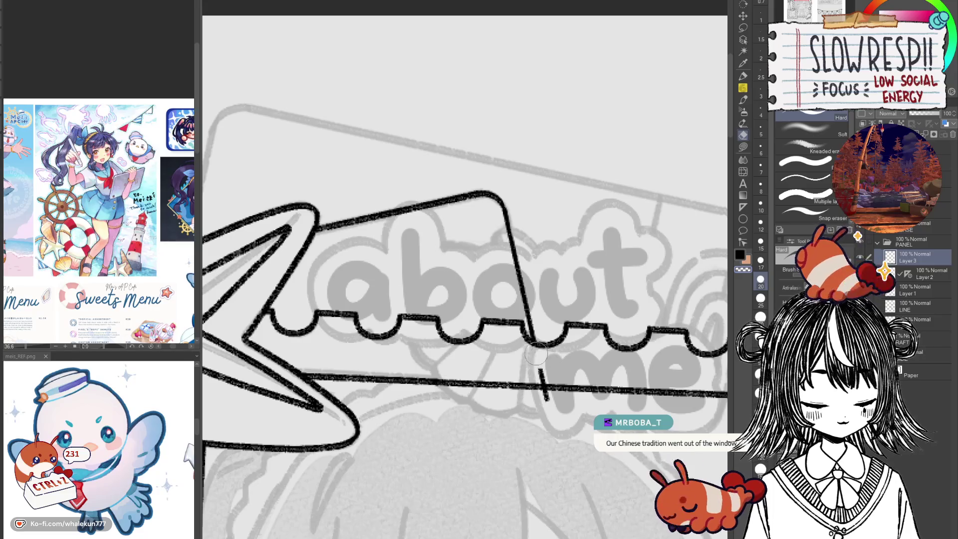
scroll(554, 349, "down", 5)
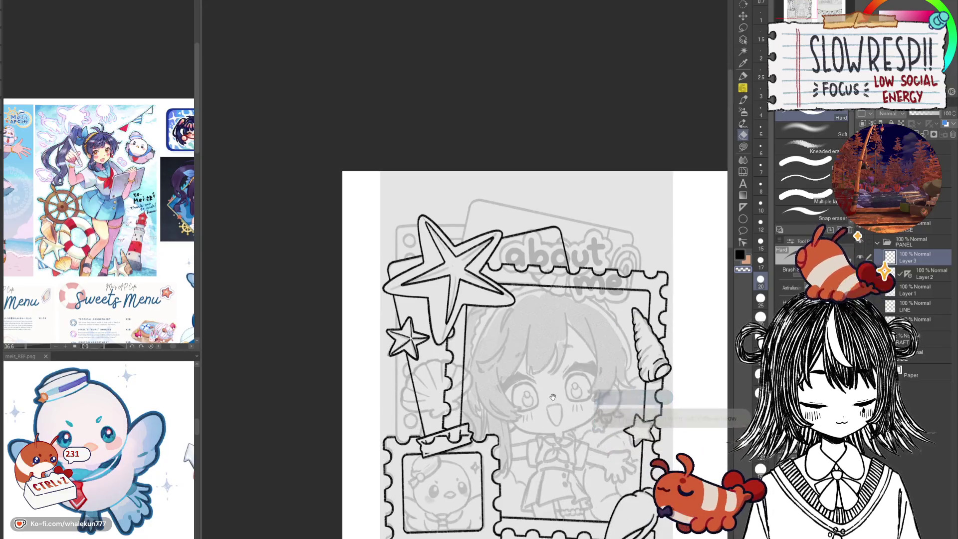
left_click(928, 279)
key("p")
left_click_drag(400, 284, 498, 274)
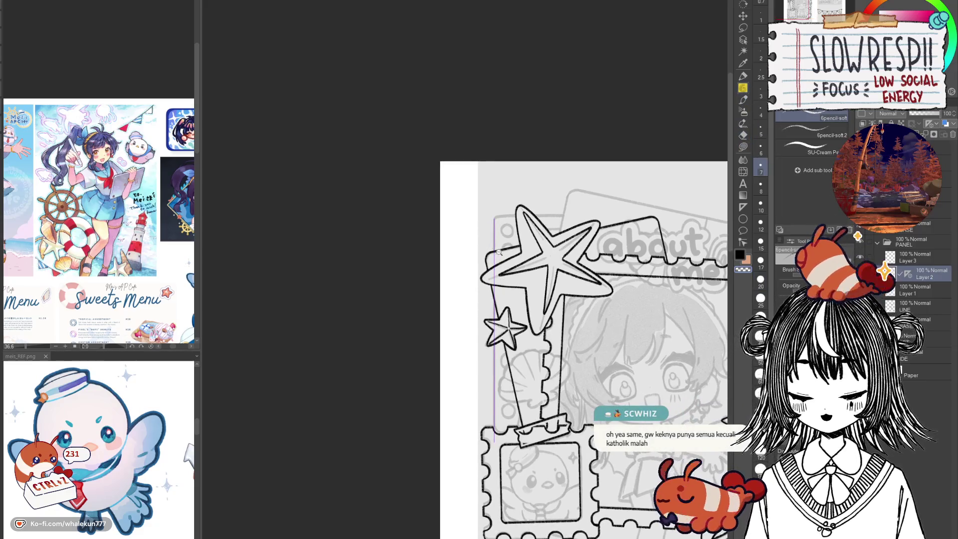
scroll(499, 272, "up", 1)
scroll(516, 270, "up", 1)
scroll(514, 267, "up", 1)
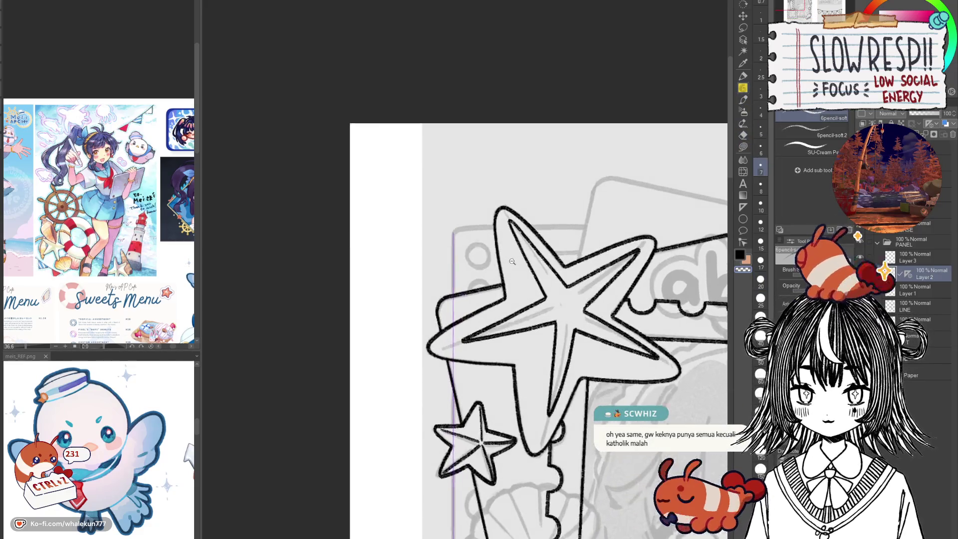
scroll(494, 246, "up", 1)
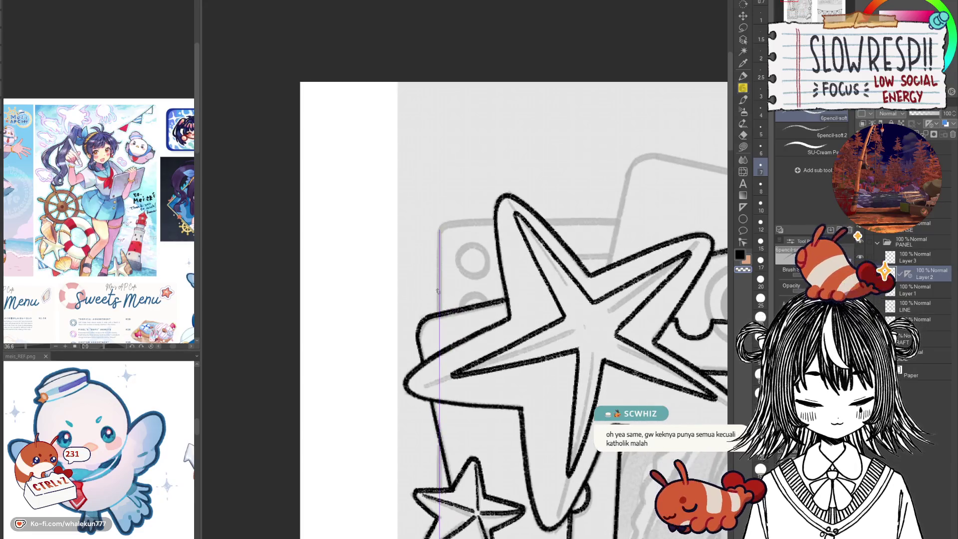
left_click_drag(440, 228, 443, 313)
mouse_move(448, 459)
left_mouse_down()
mouse_move(493, 144)
mouse_move(494, 177)
left_mouse_up()
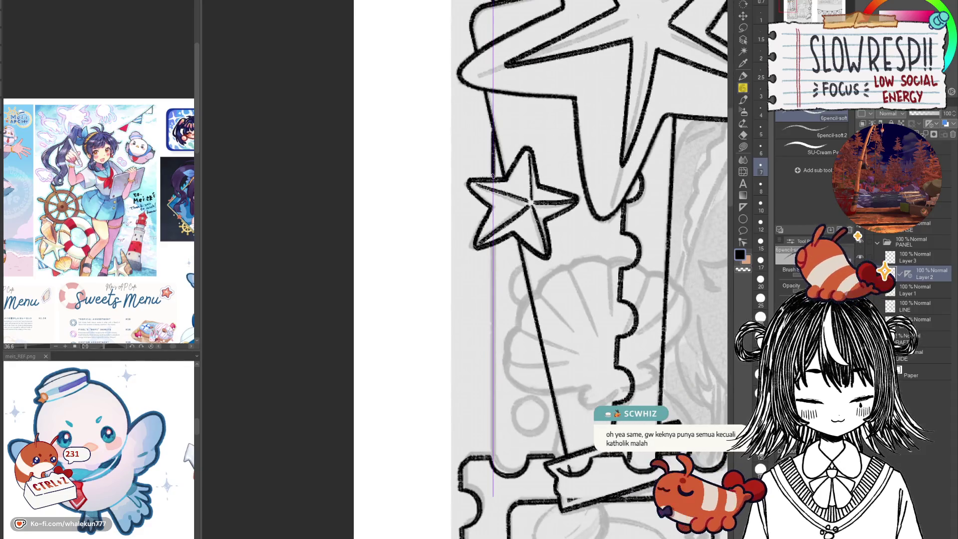
key("ctrl+z")
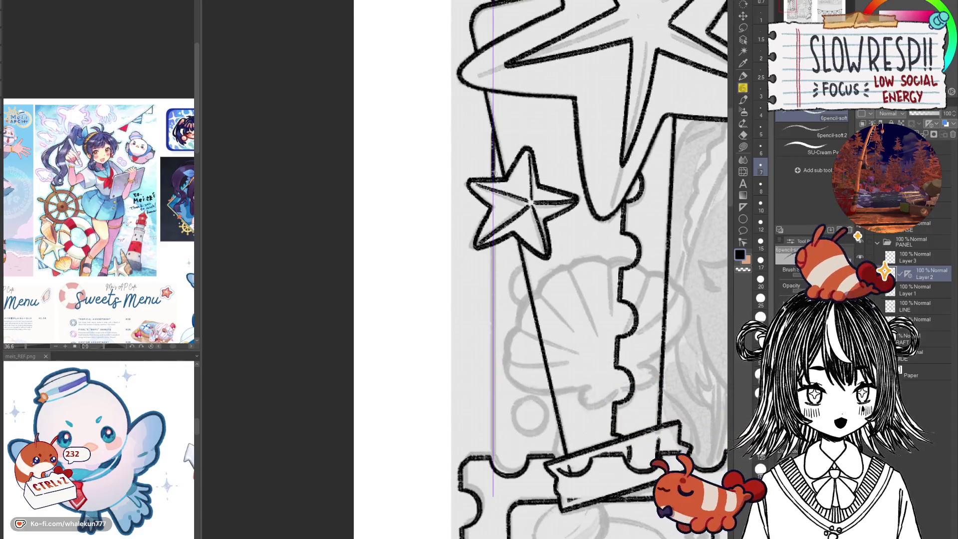
left_click_drag(494, 232, 501, 463)
mouse_move(609, 318)
left_mouse_down()
mouse_move(523, 408)
mouse_move(563, 334)
mouse_move(589, 379)
mouse_move(549, 394)
mouse_move(569, 406)
left_mouse_up()
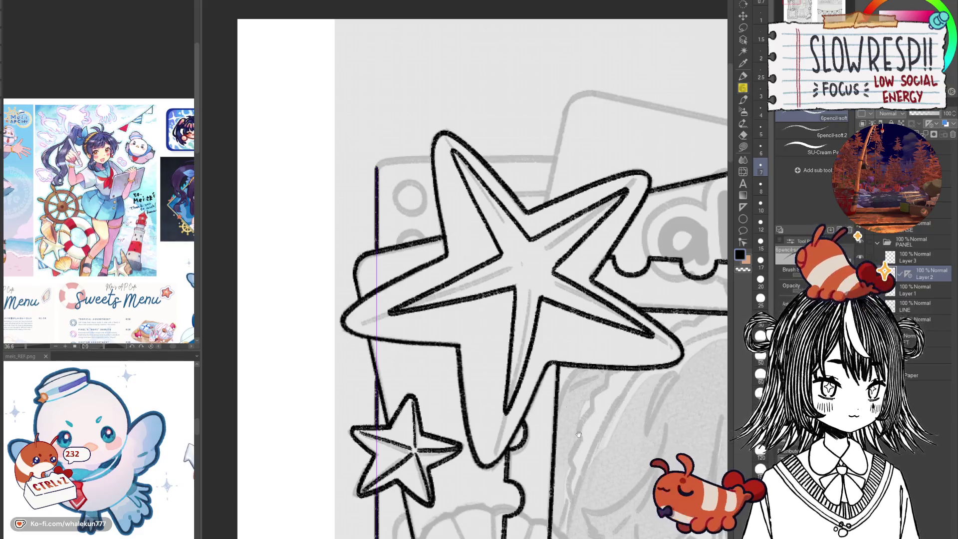
left_click_drag(569, 407, 526, 321)
left_click_drag(527, 448, 557, 425)
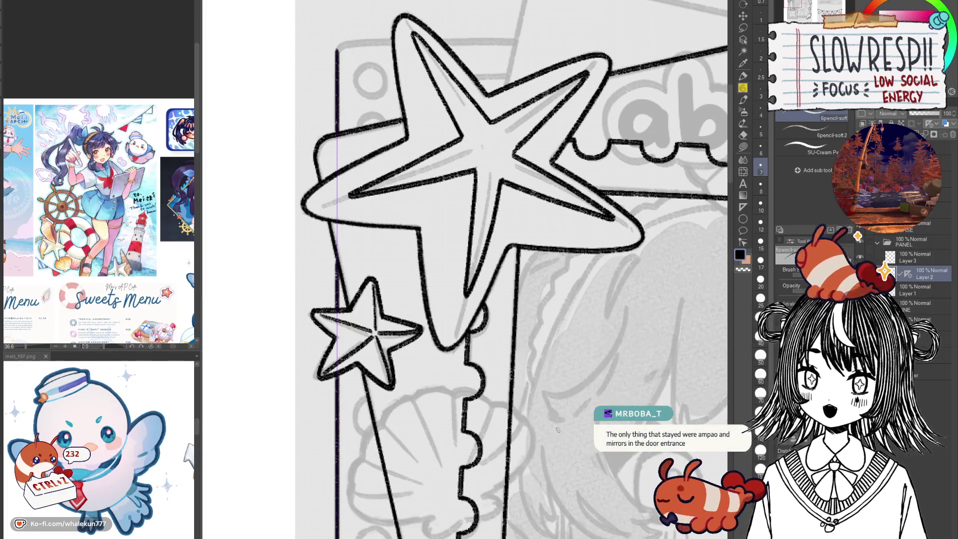
left_click_drag(594, 407, 548, 415)
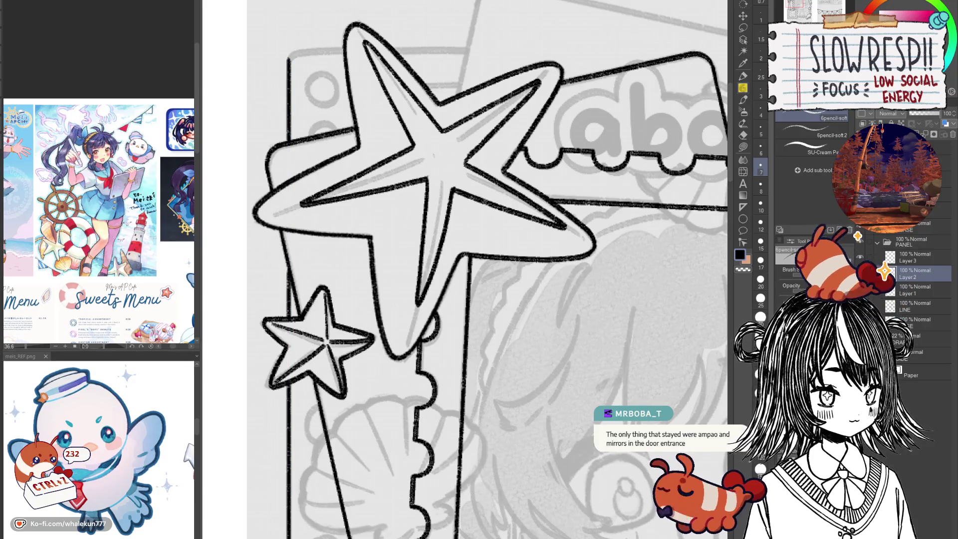
Ink the card's straight top edge with the pencil along a horizontal Linear ruler.
scroll(464, 270, "up", 5)
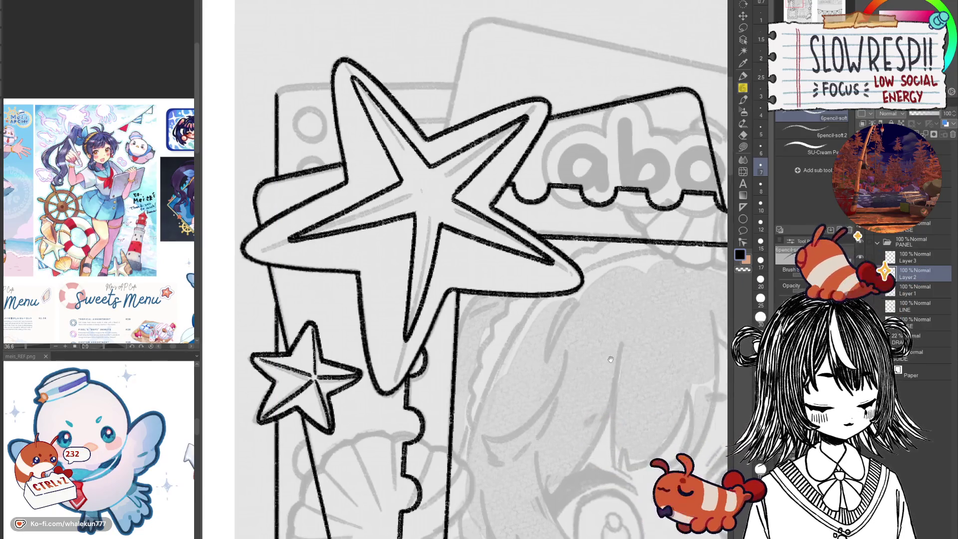
key("u")
left_click_drag(289, 245, 453, 256)
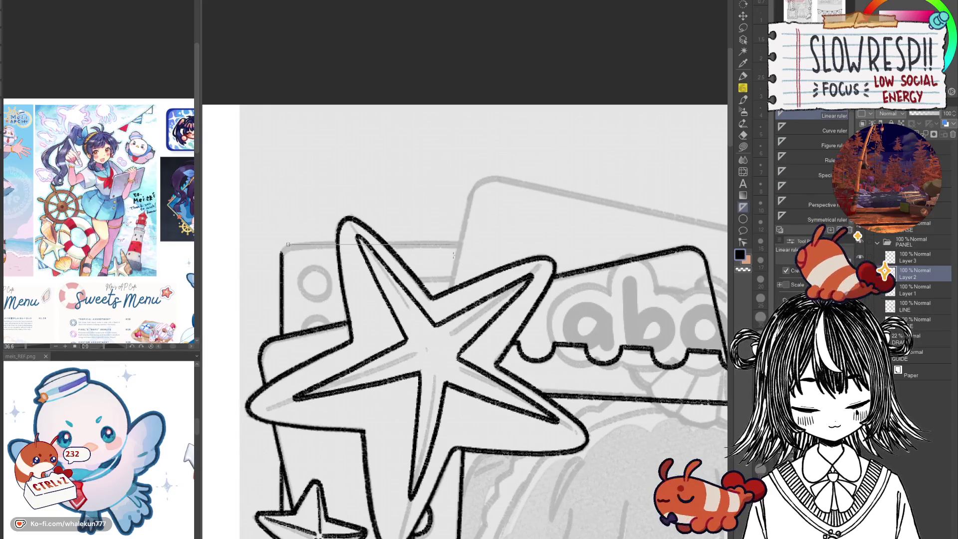
key("p")
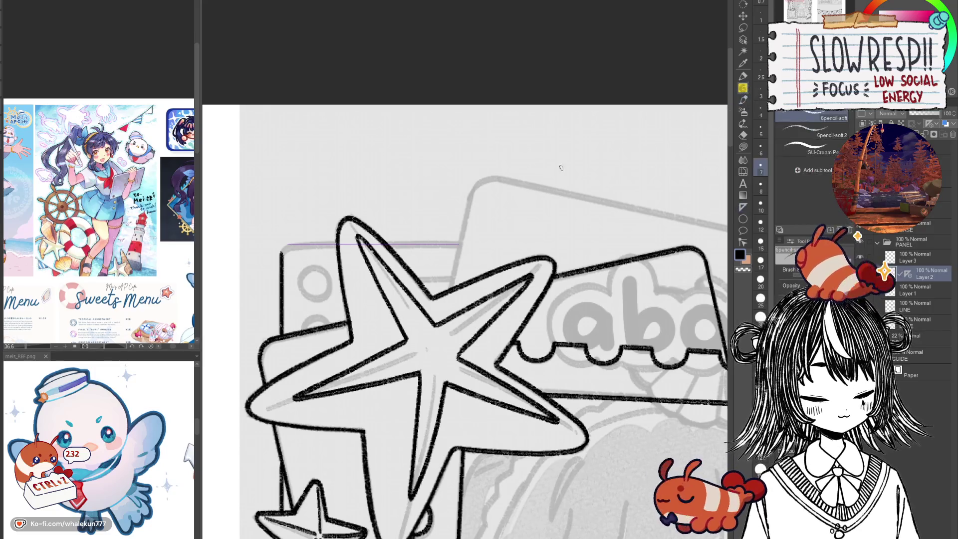
mouse_move(289, 244)
left_mouse_down()
mouse_move(346, 237)
mouse_move(456, 249)
left_mouse_up()
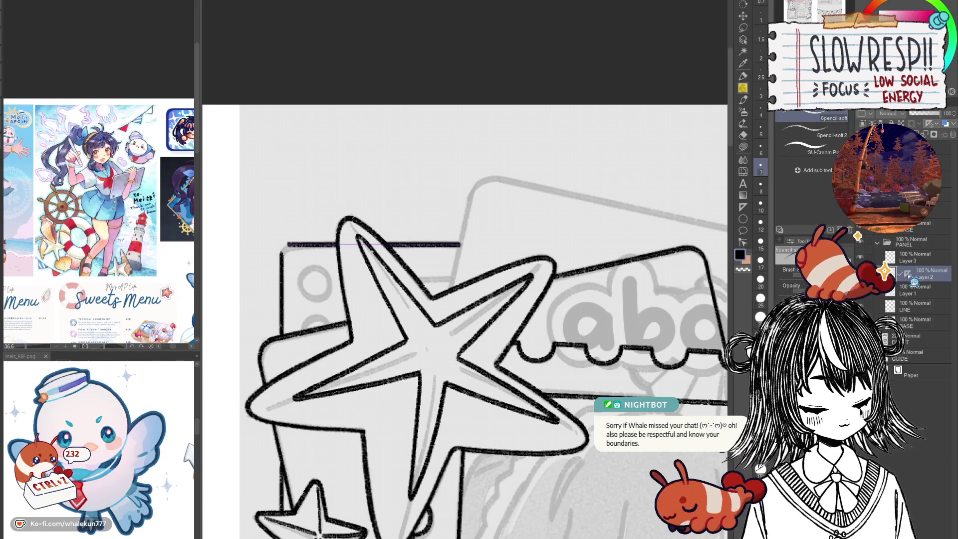
Trim the line's stray end and freehand a rounded top-left corner joining the side line.
scroll(422, 336, "up", 3)
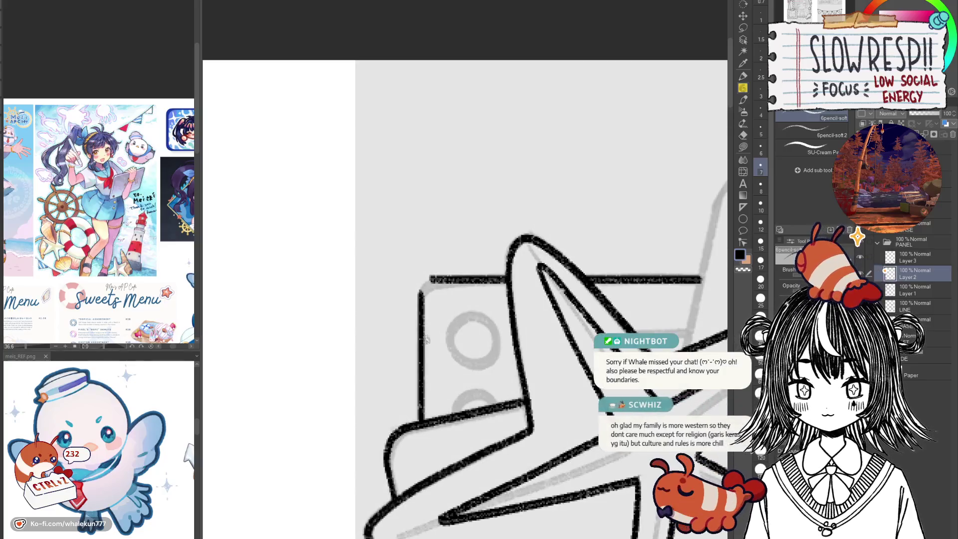
left_click_drag(421, 336, 423, 370)
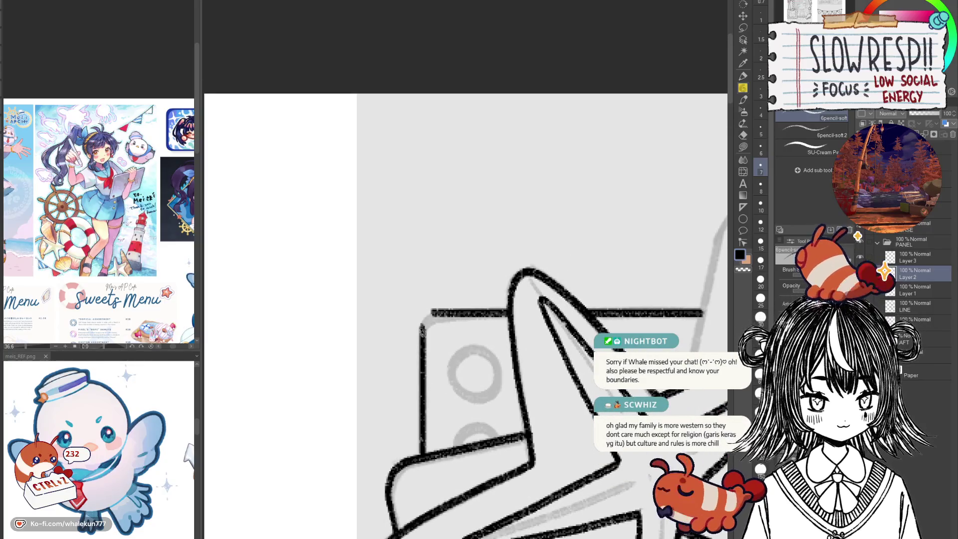
key("ctrl+z")
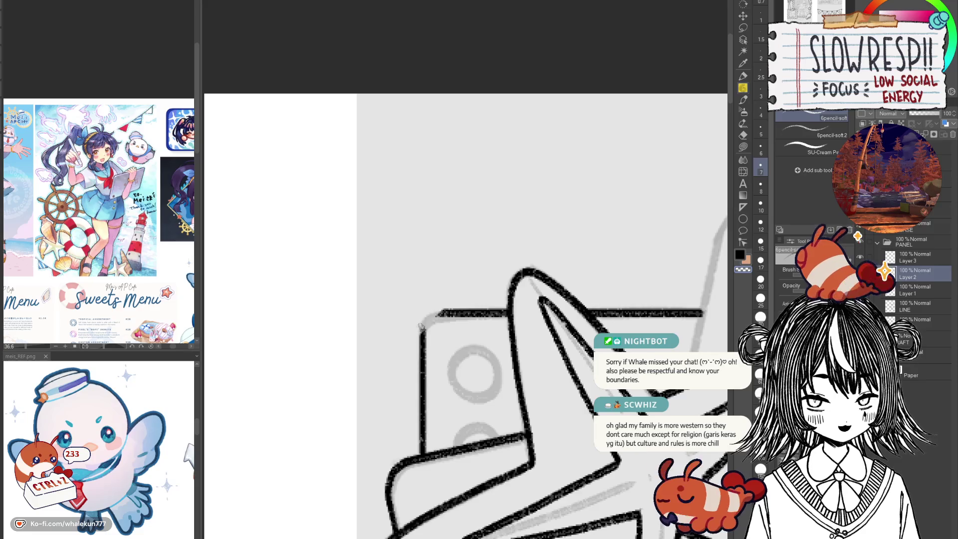
mouse_move(451, 313)
left_mouse_down()
mouse_move(438, 313)
mouse_move(420, 342)
mouse_move(434, 315)
mouse_move(420, 345)
left_mouse_up()
key("ctrl+z")
key("ctrl+z")
key("ctrl+z")
key("ctrl+z")
left_click_drag(515, 450, 475, 308)
scroll(475, 308, "down", 5)
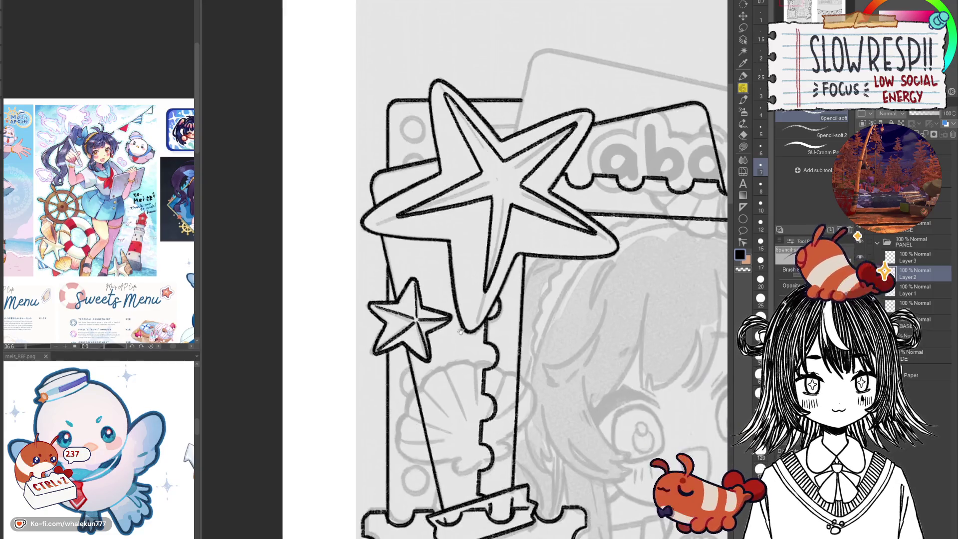
Zoom in and reposition the view over the stamp frame's left column.
scroll(478, 386, "up", 5)
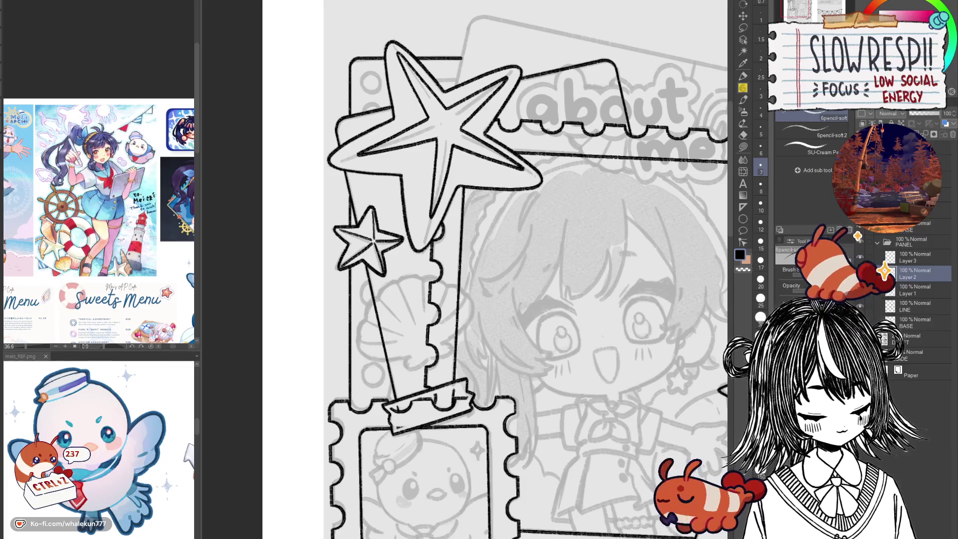
left_click_drag(544, 287, 588, 326)
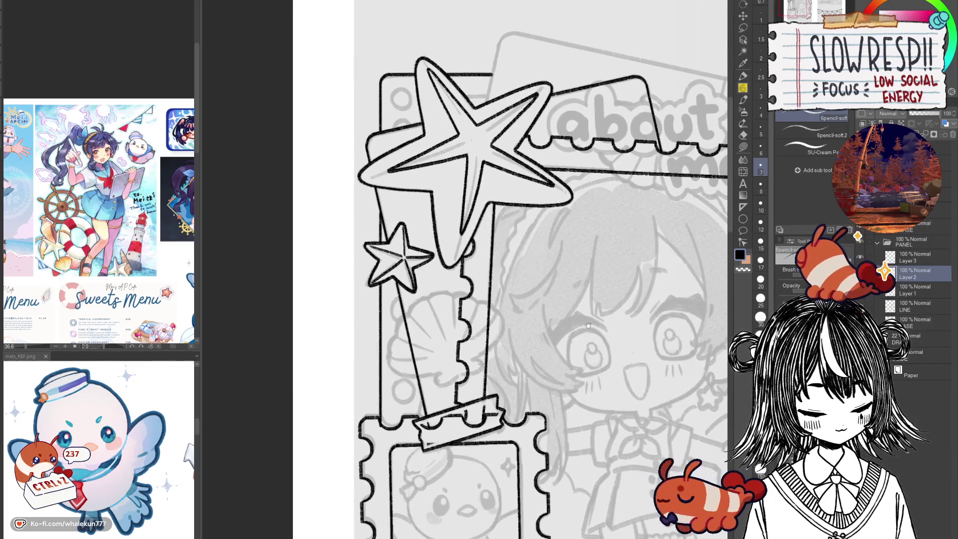
Add a new raster layer with Ctrl+Shift+N and zoom in on the sketched circles in the card.
mouse_move(574, 407)
left_mouse_down()
mouse_move(447, 396)
mouse_move(478, 355)
mouse_move(595, 372)
left_mouse_up()
key("ctrl+shift+n")
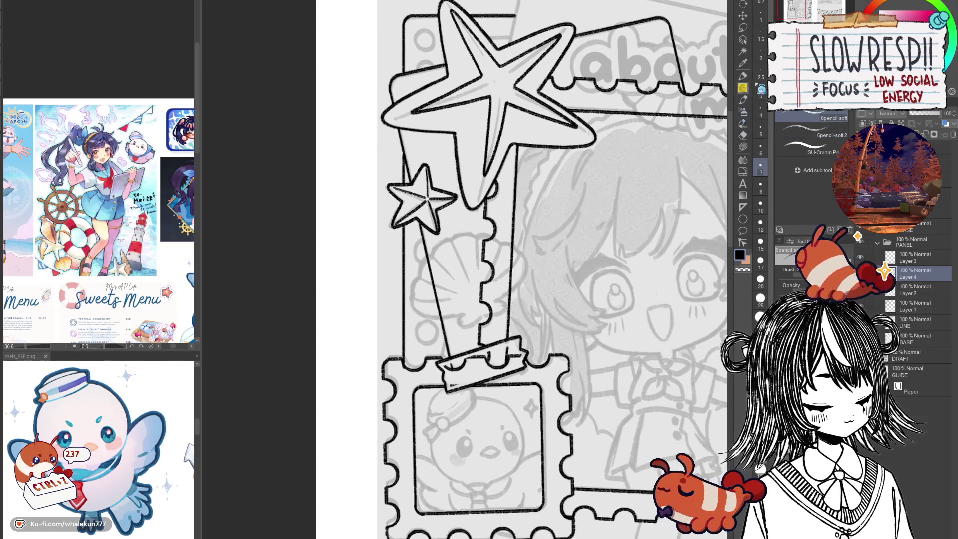
mouse_move(411, 327)
left_mouse_down()
mouse_move(406, 269)
mouse_move(456, 258)
mouse_move(502, 299)
left_mouse_up()
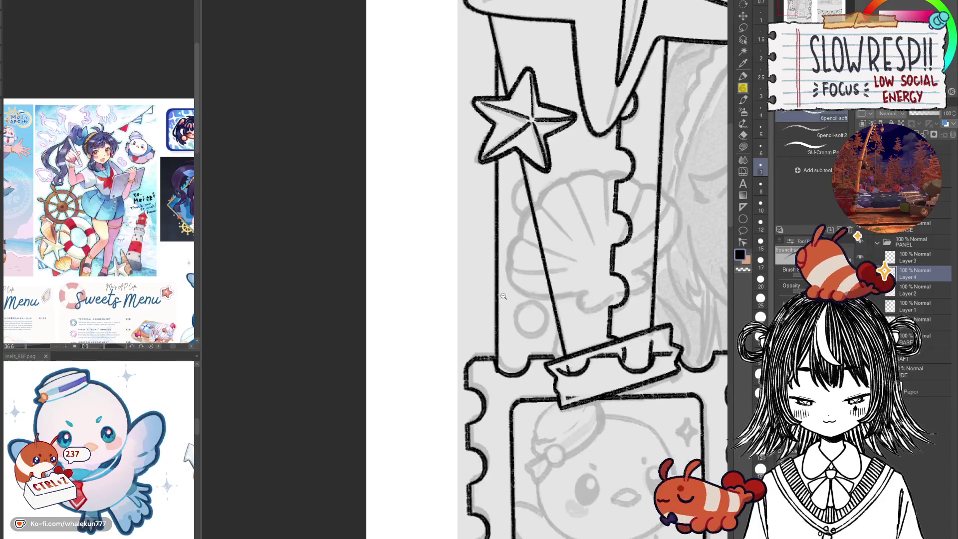
scroll(524, 332, "up", 3)
scroll(524, 332, "up", 1)
scroll(514, 324, "up", 1)
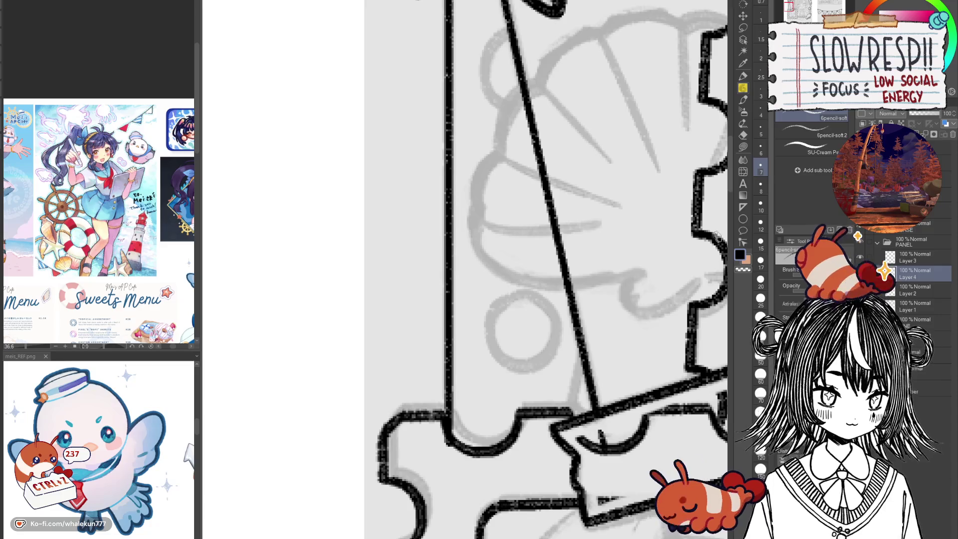
left_click(743, 208)
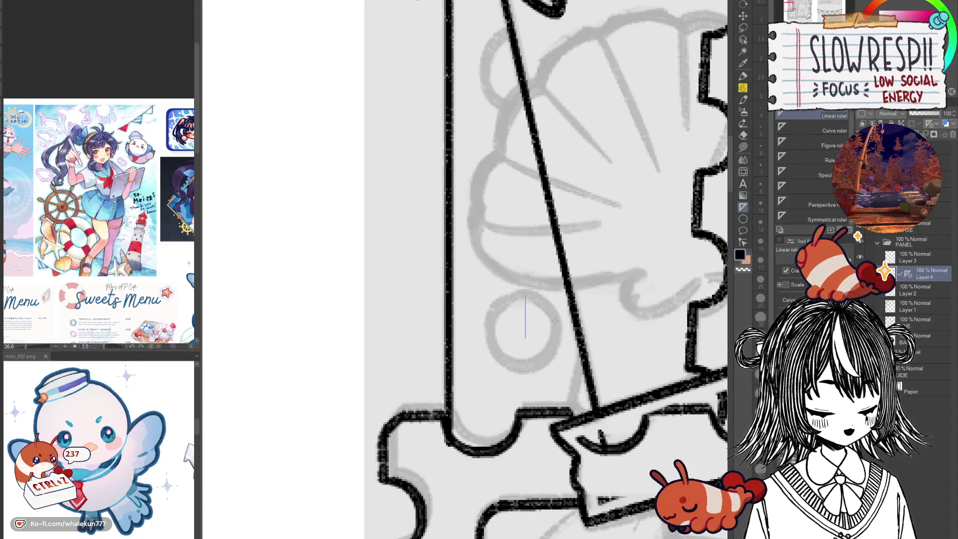
Place a vertical Symmetrical ruler centred on the small sketched circle.
left_click(831, 219)
left_click_drag(528, 298, 523, 338)
left_click_drag(522, 296, 522, 312)
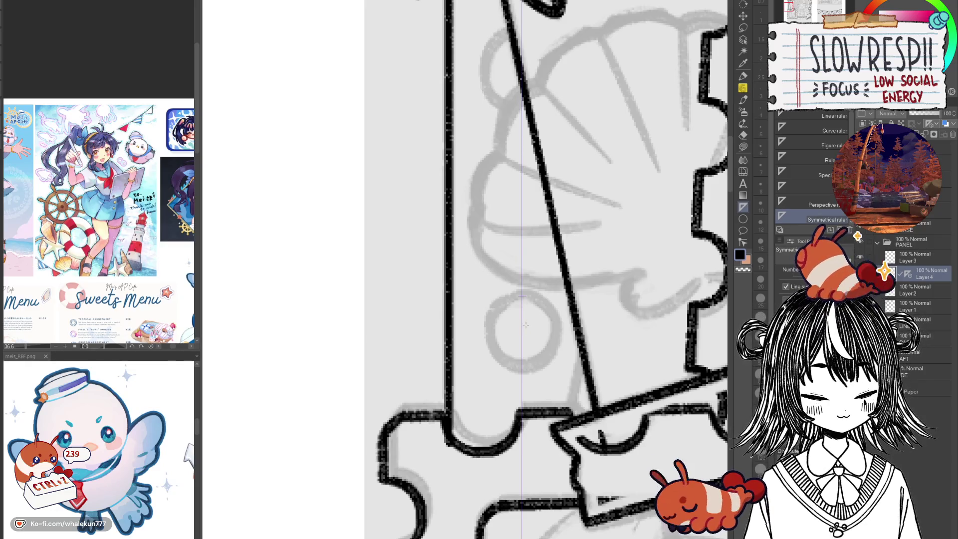
Pencil a mirrored arc over the circle's top half, undoing two over-long attempts.
left_click(743, 99)
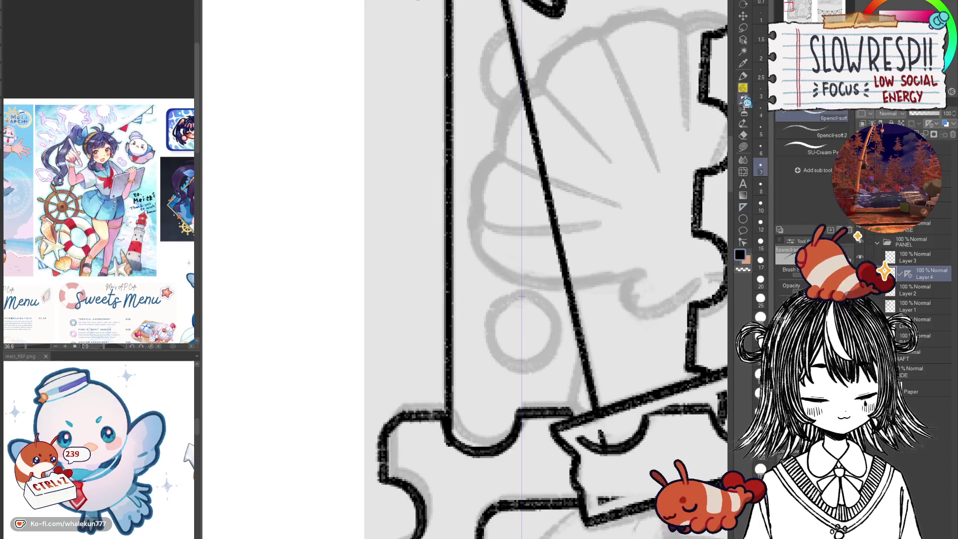
scroll(526, 318, "up", 1)
scroll(527, 318, "down", 1)
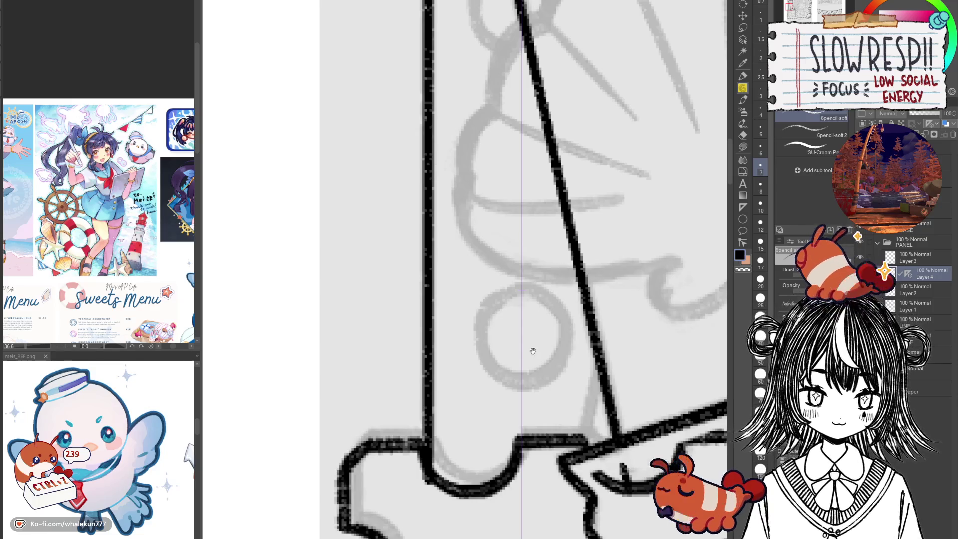
left_click_drag(539, 330, 546, 317)
mouse_move(527, 272)
left_mouse_down()
mouse_move(502, 284)
mouse_move(489, 333)
left_mouse_up()
key("ctrl+z")
mouse_move(527, 271)
left_mouse_down()
mouse_move(496, 288)
mouse_move(485, 327)
left_mouse_up()
key("ctrl+z")
mouse_move(528, 271)
left_mouse_down()
mouse_move(494, 285)
mouse_move(482, 325)
left_mouse_up()
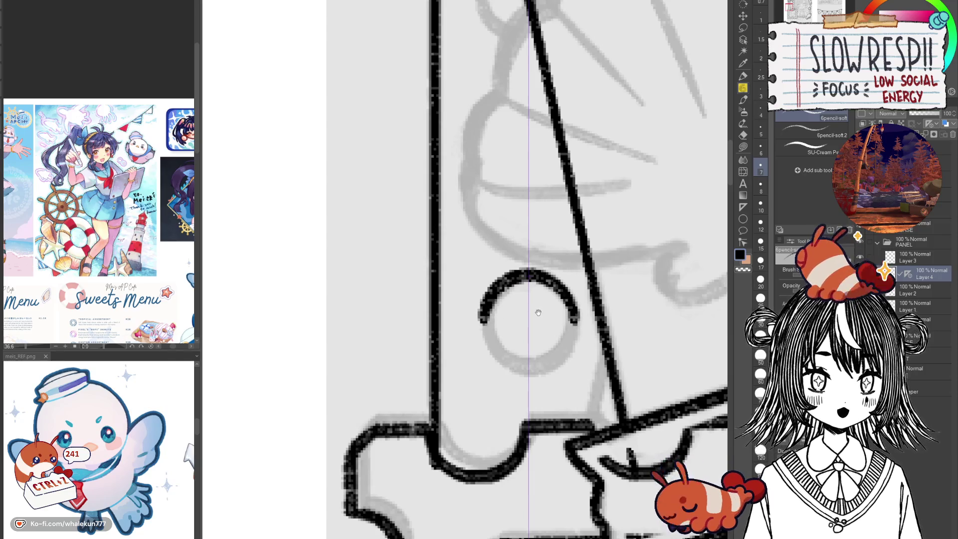
Remove the symmetry ruler and duplicate the arc onto a Layer 4 Copy.
left_click_drag(538, 310, 528, 312)
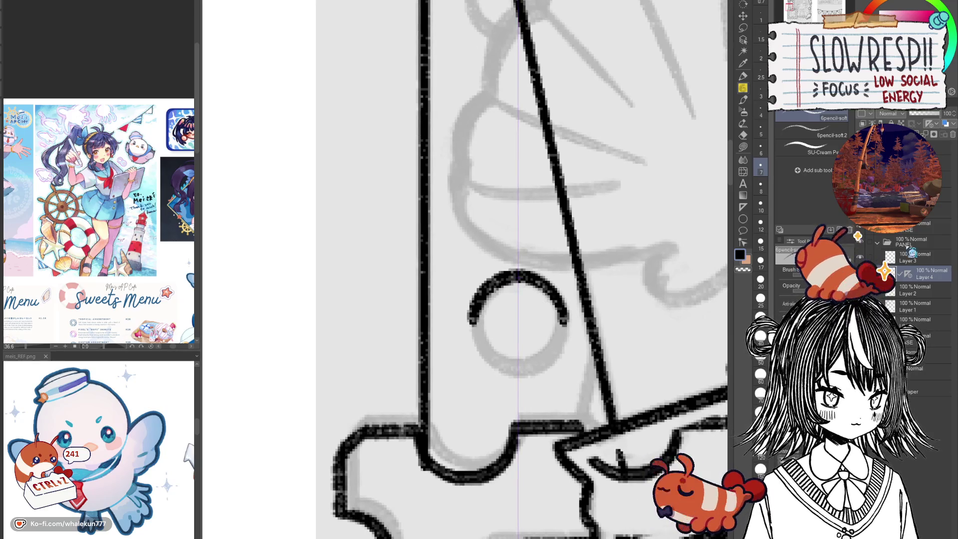
left_click(907, 274)
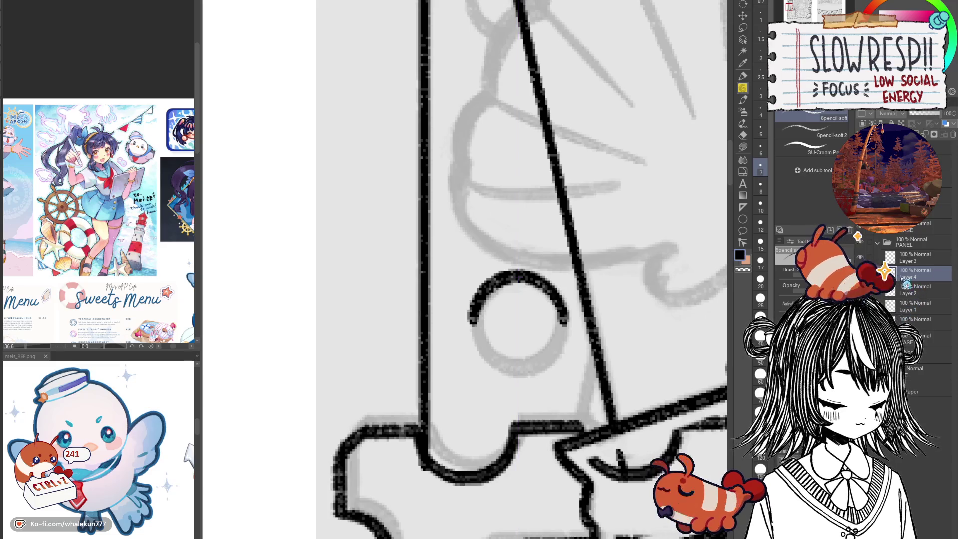
key("ctrl+c")
key("ctrl+v")
key("ctrl+t")
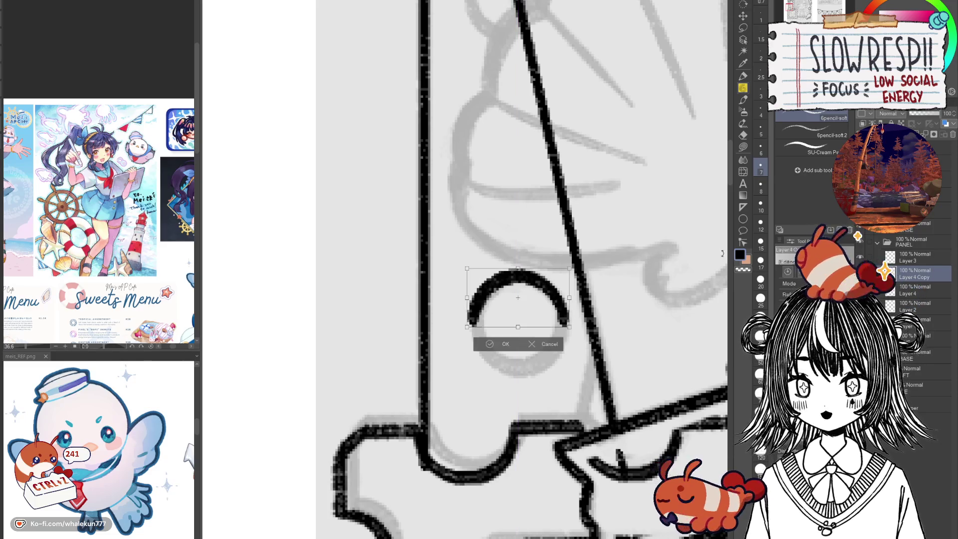
Flip the copied arc vertically and move it beneath the original to close the ring.
key("v")
left_click(492, 344)
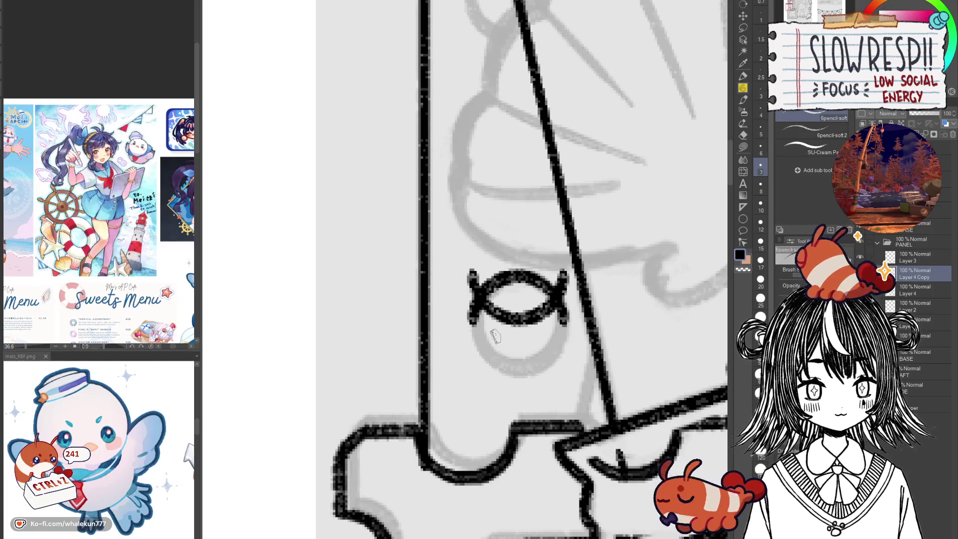
key("k")
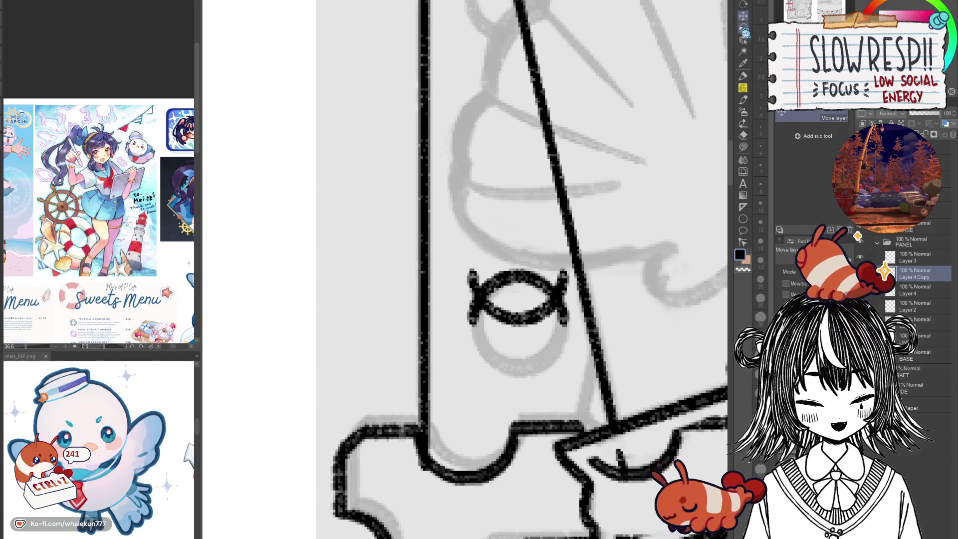
left_click_drag(549, 339, 551, 392)
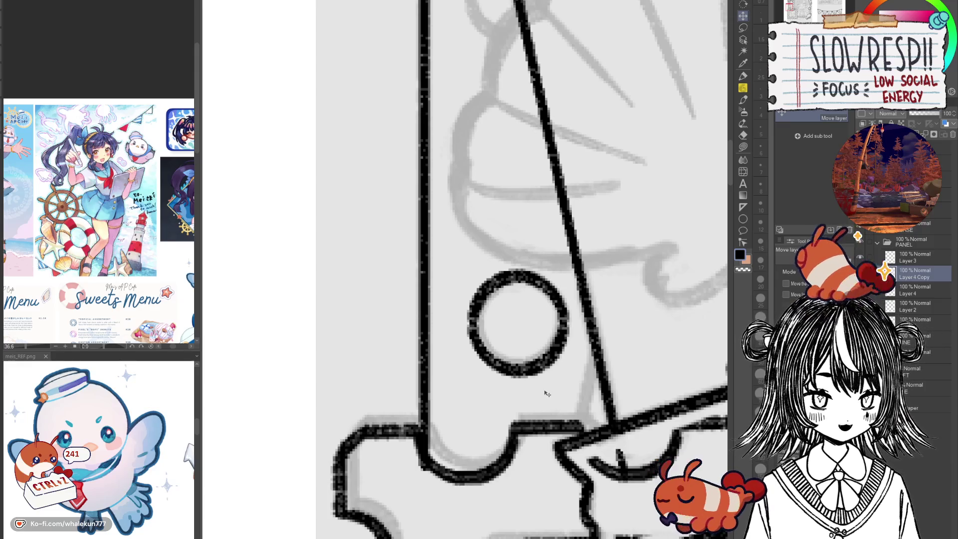
left_click(744, 89)
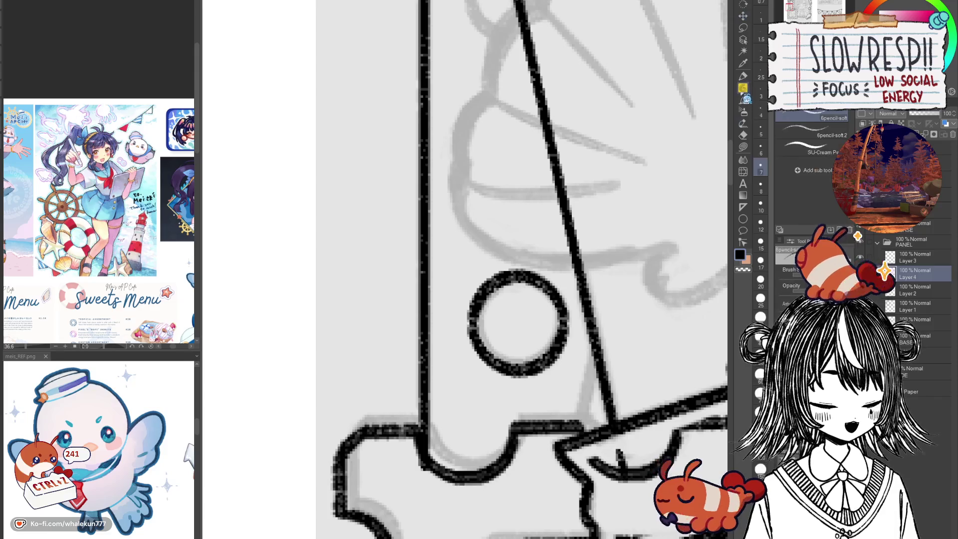
key("ctrl+z")
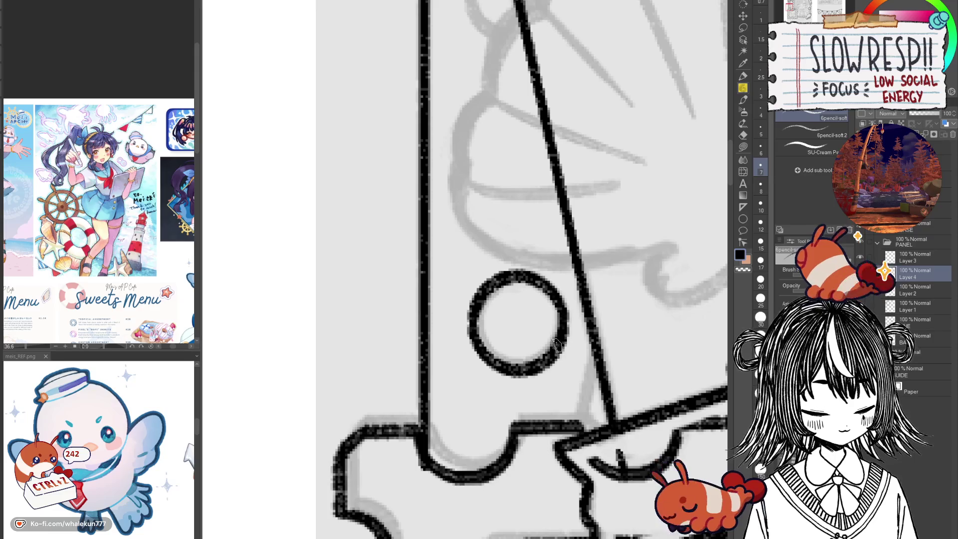
mouse_move(590, 275)
left_mouse_down()
mouse_move(572, 315)
mouse_move(579, 426)
left_mouse_up()
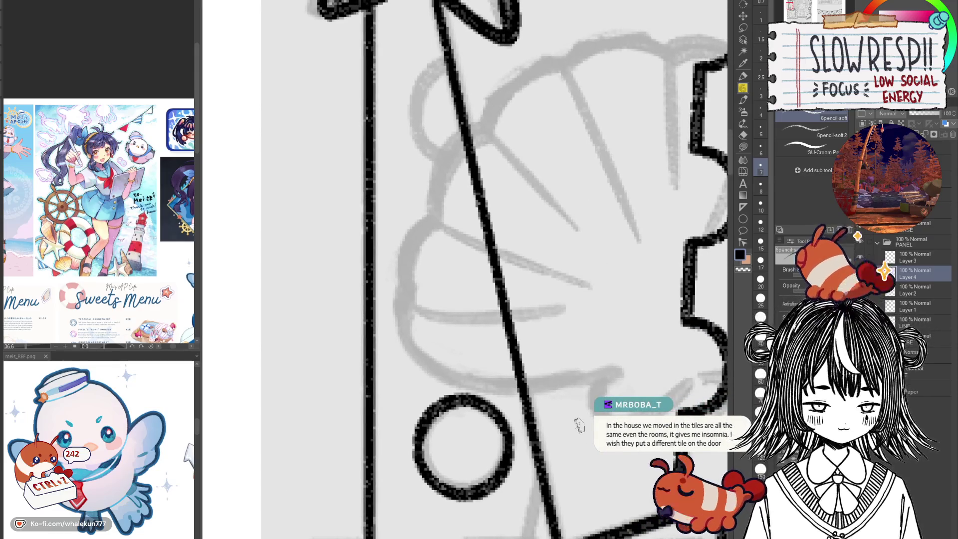
Copy the inked ring and move the copy up onto the upper sketched circle.
left_click(744, 15)
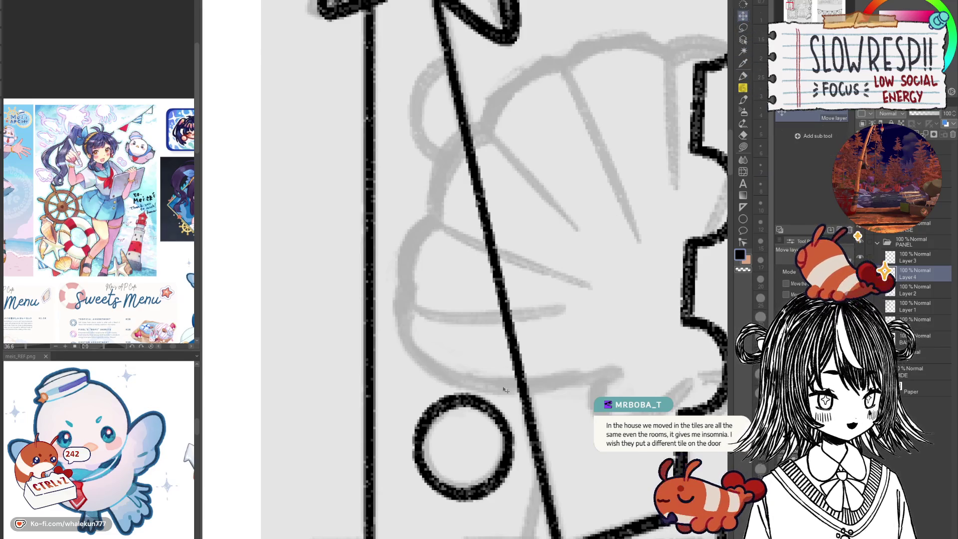
scroll(502, 388, "down", 2)
key("ctrl+c")
key("ctrl+v")
mouse_move(466, 449)
left_mouse_down()
mouse_move(465, 110)
mouse_move(467, 128)
left_mouse_up()
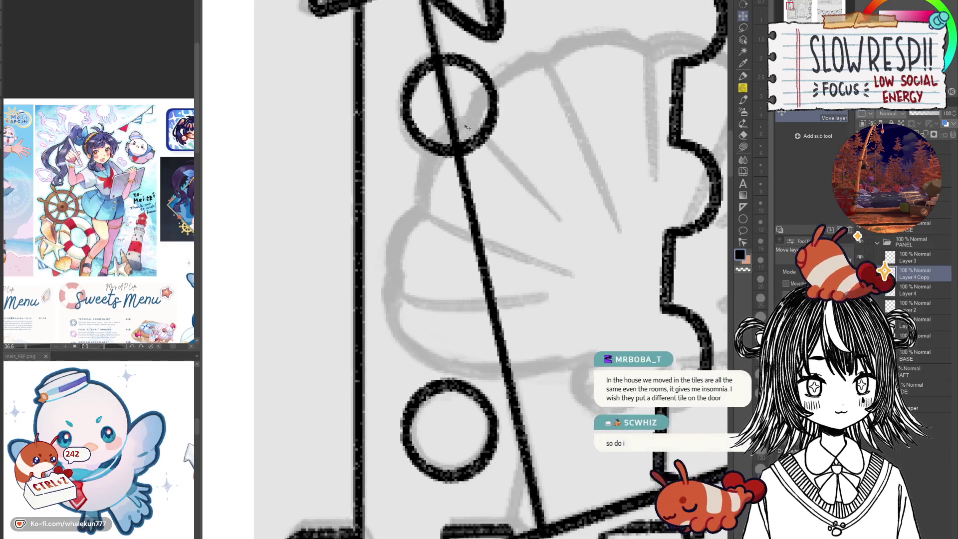
scroll(532, 330, "down", 4)
scroll(514, 387, "up", 2)
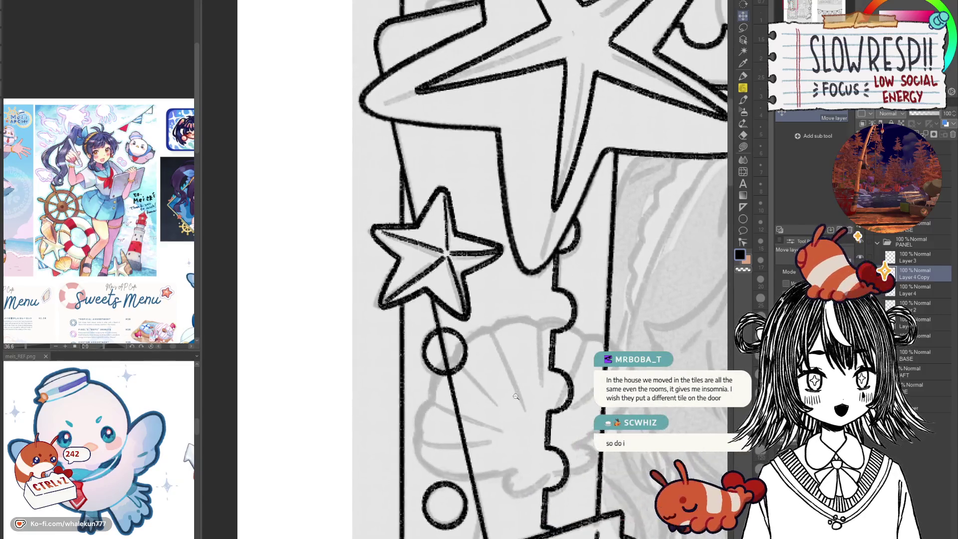
scroll(514, 388, "up", 2)
left_click_drag(514, 387, 501, 334)
Make more ring copies with Ctrl+J, placing one up beside the big starfish.
key("ctrl+j")
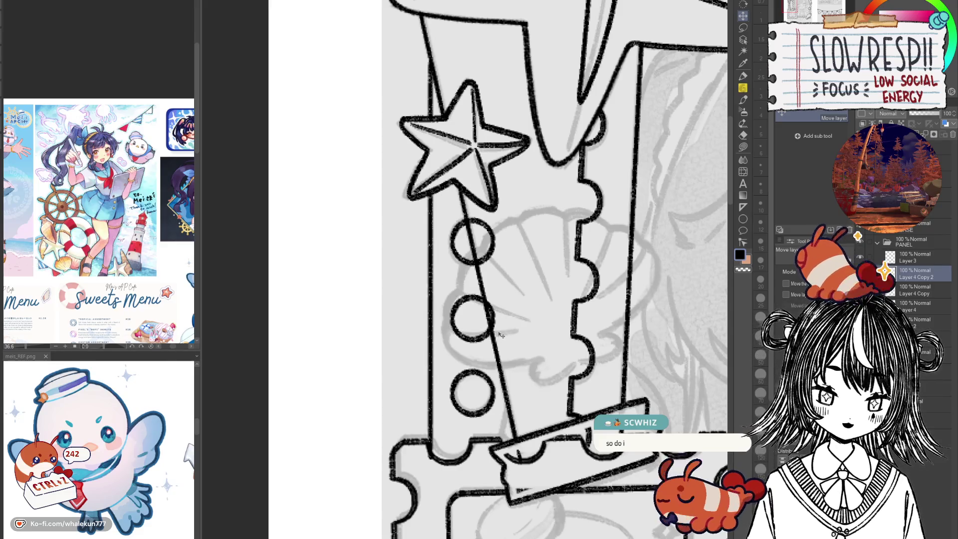
scroll(503, 335, "down", 2)
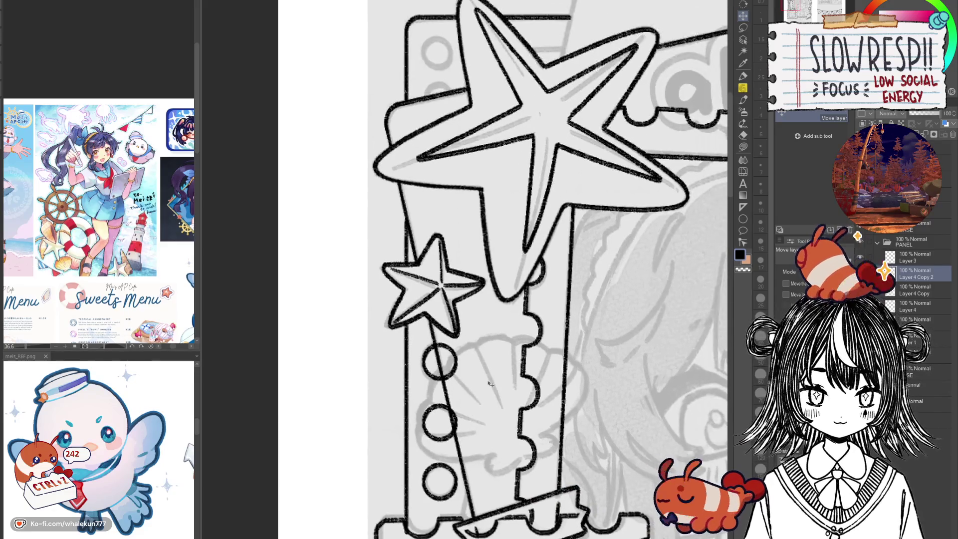
mouse_move(459, 372)
left_mouse_down()
mouse_move(424, 424)
mouse_move(424, 118)
mouse_move(426, 127)
left_mouse_up()
key("ctrl+j")
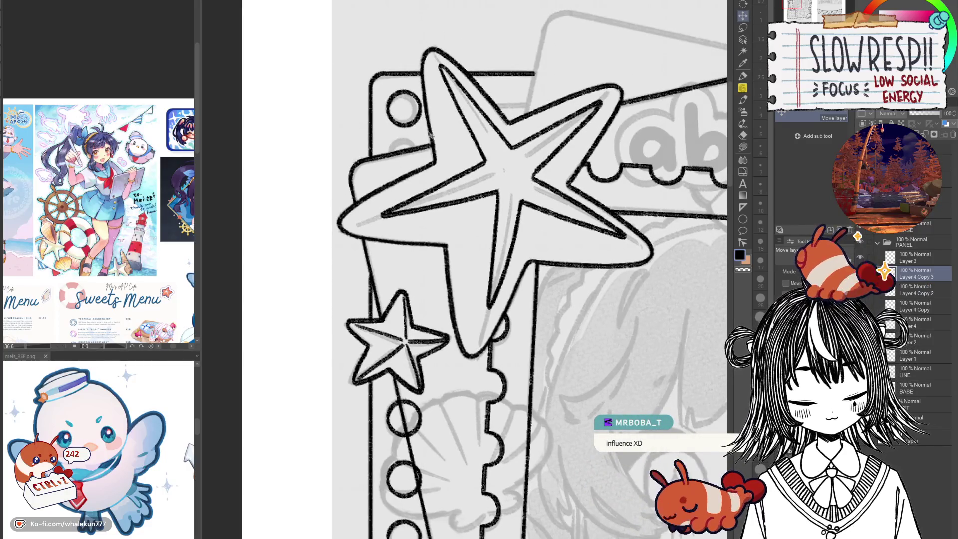
scroll(437, 162, "down", 2)
key("ctrl+j")
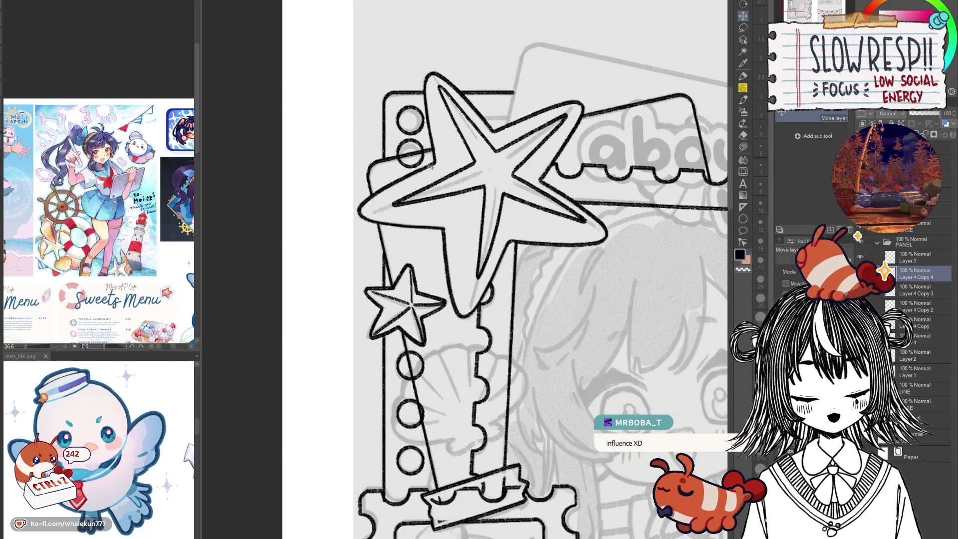
mouse_move(429, 174)
left_mouse_down()
mouse_move(490, 257)
mouse_move(499, 239)
mouse_move(458, 251)
left_mouse_up()
key("e")
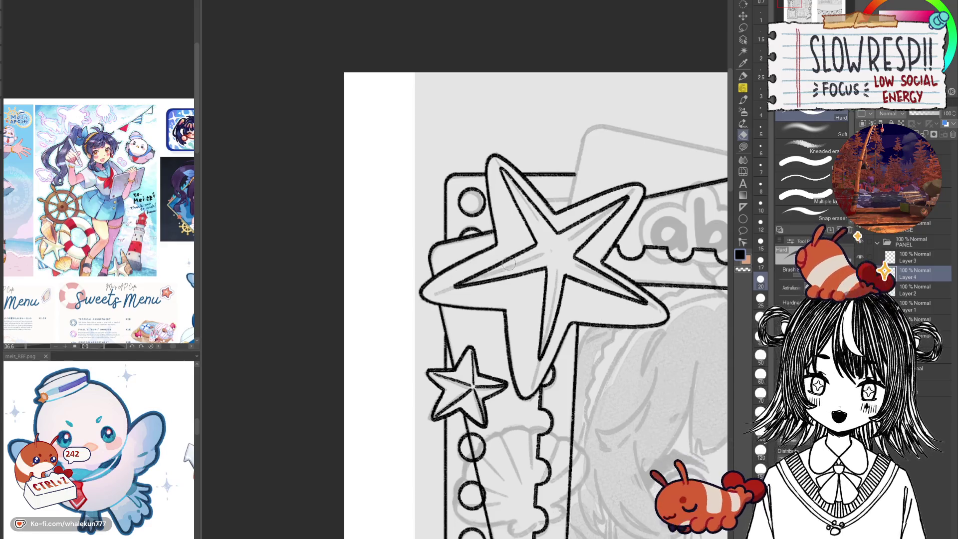
Erase the ring lines overlapping the shell on the left strip.
scroll(509, 264, "down", 6)
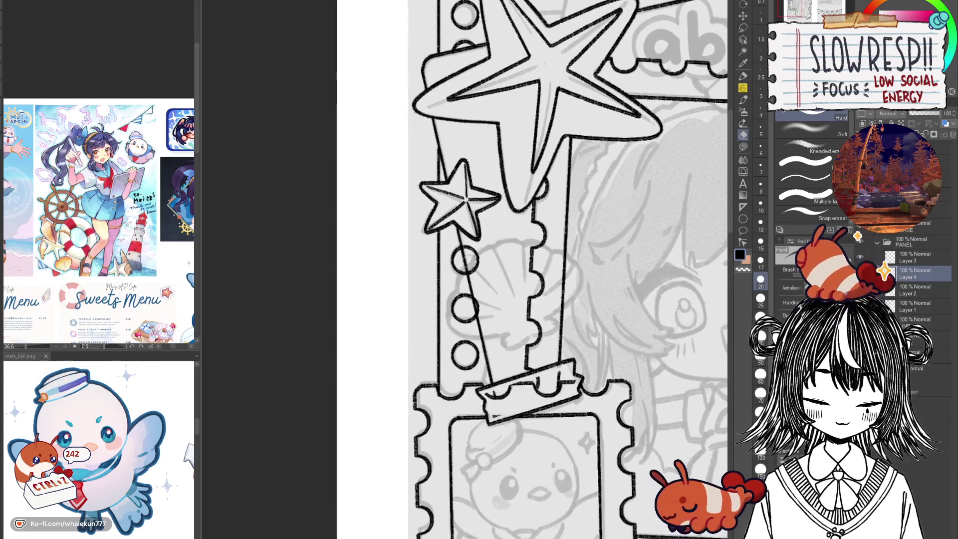
left_click_drag(475, 257, 470, 245)
left_click_drag(487, 335, 491, 317)
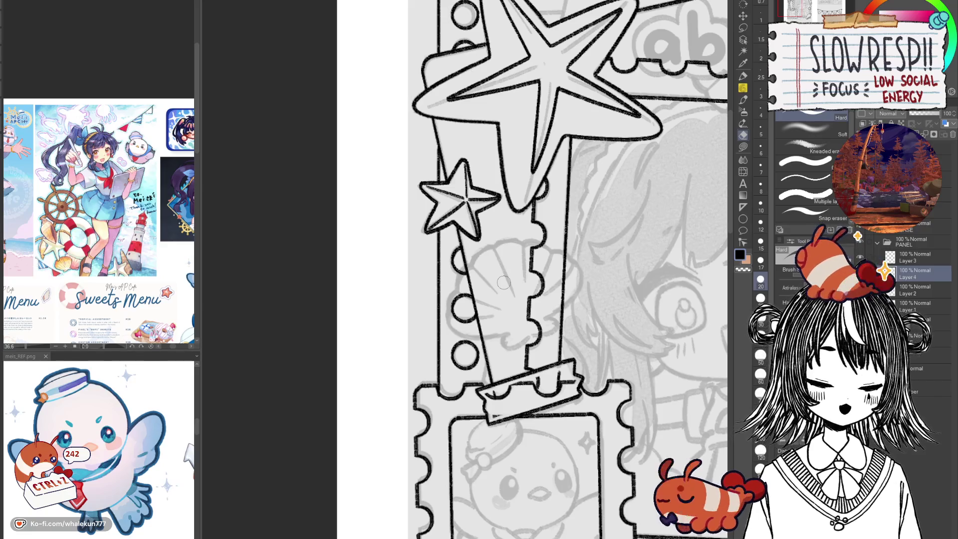
Pan across the left strip and select Layer 3 in the Layers panel.
key("k")
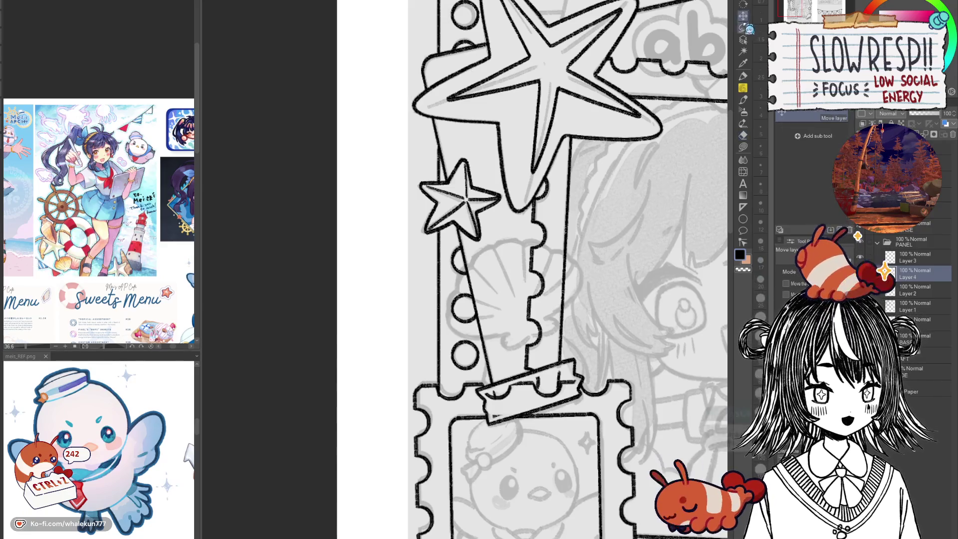
left_click_drag(684, 141, 620, 165)
scroll(615, 242, "down", 3)
scroll(597, 322, "up", 3)
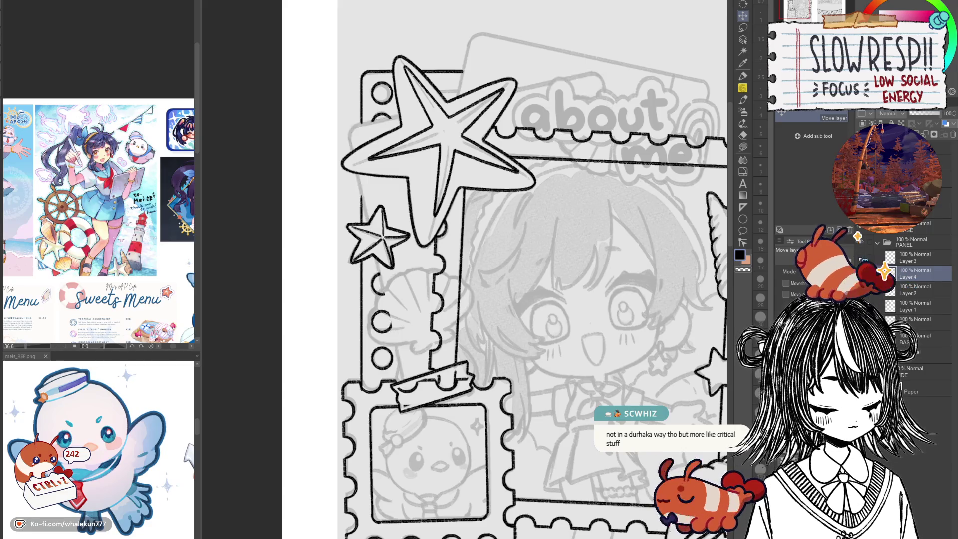
left_click(905, 264)
scroll(473, 289, "down", 2)
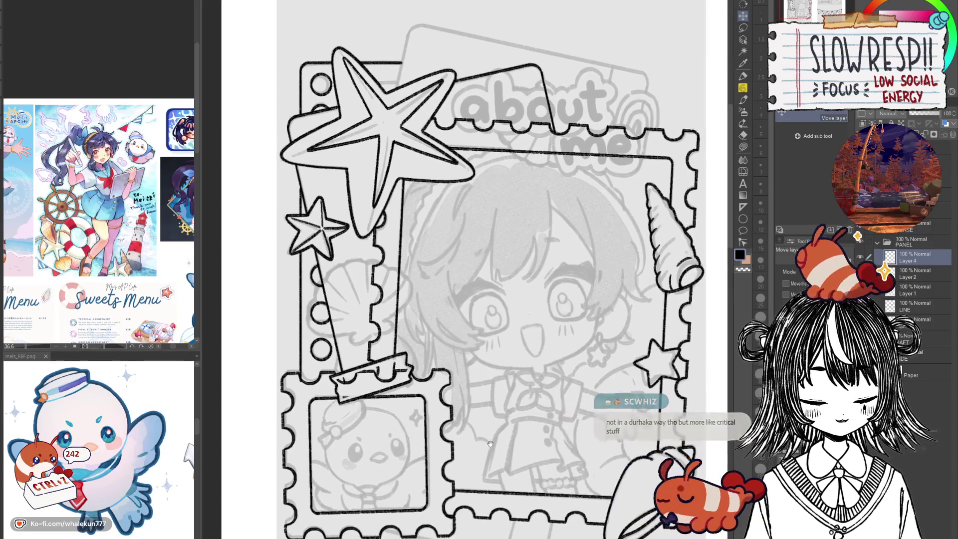
scroll(474, 288, "up", 2)
scroll(473, 288, "up", 3)
key("e")
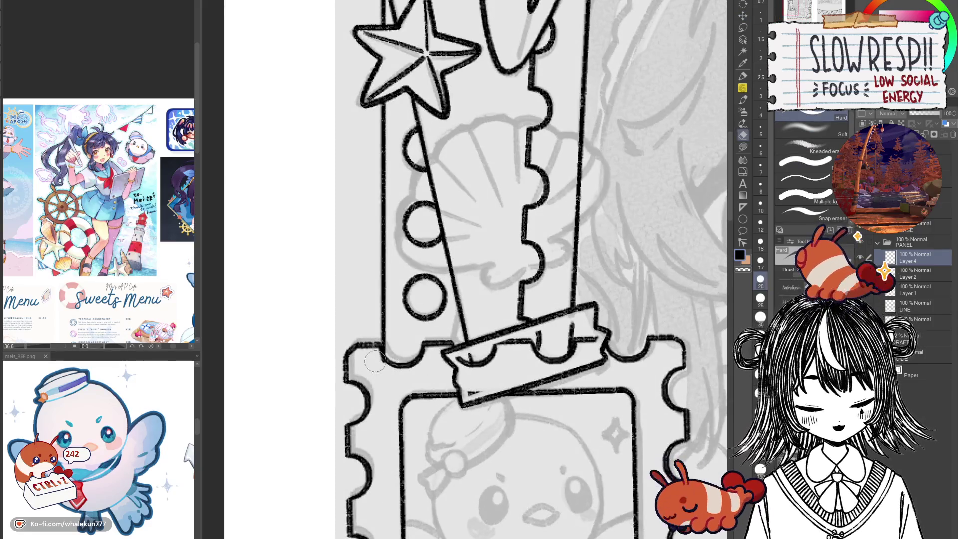
Merge Layer 4 and then Layer 2 down into Layer 1 with Ctrl+E.
left_click(916, 276)
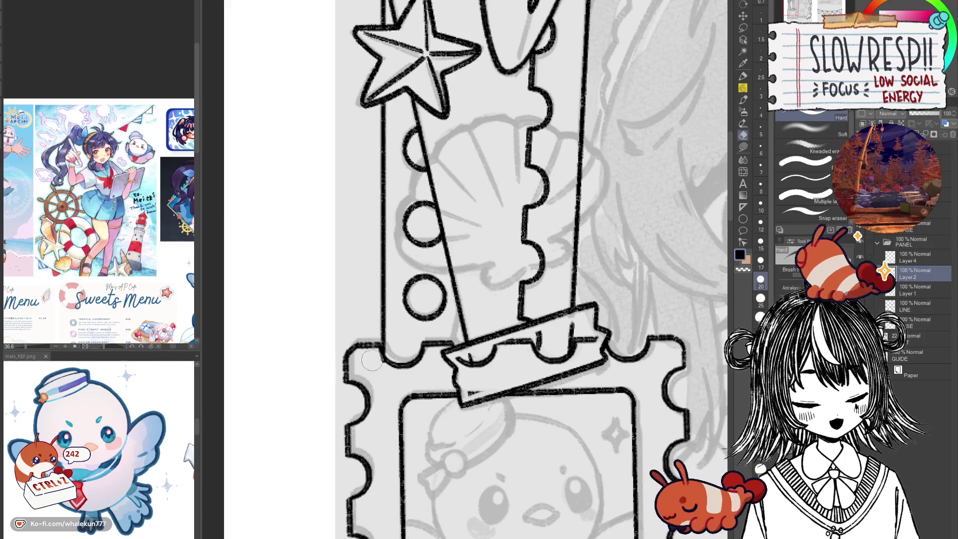
key("ctrl+e")
scroll(452, 408, "down", 3)
key("ctrl+e")
scroll(605, 324, "down", 2)
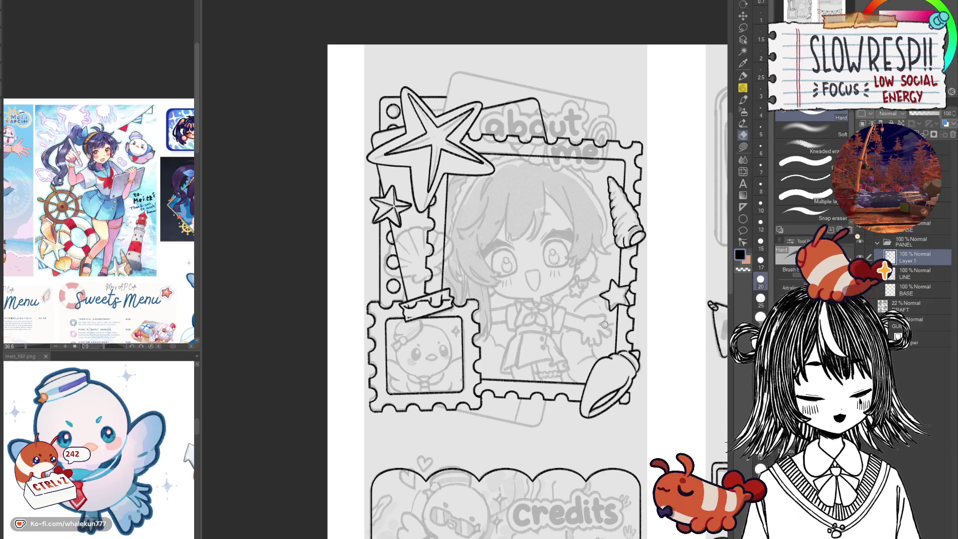
key("p")
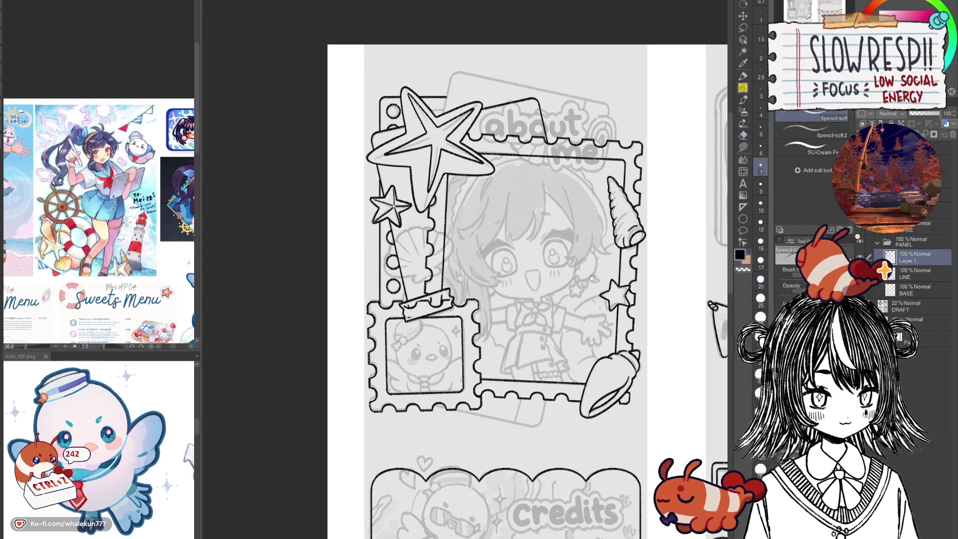
left_click_drag(570, 325, 543, 366)
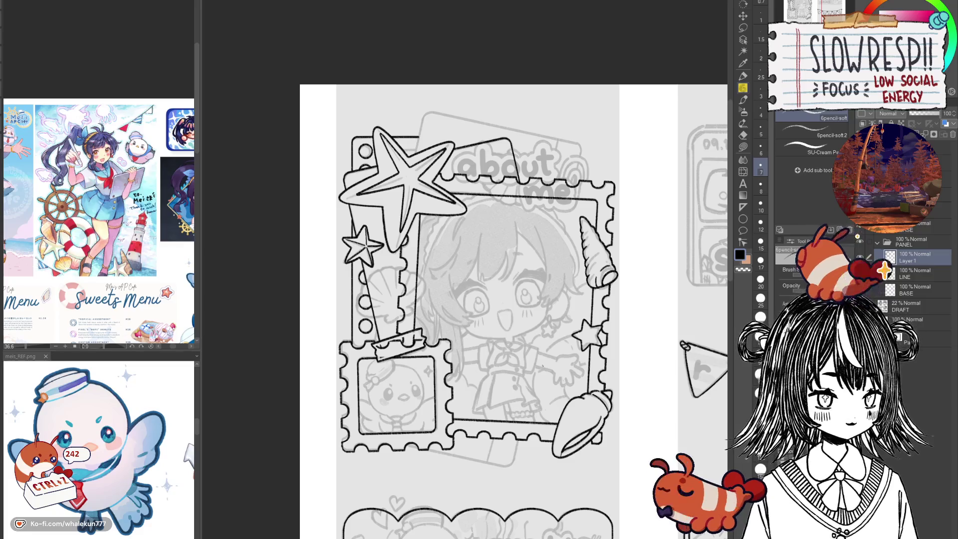
left_click_drag(562, 421, 533, 395)
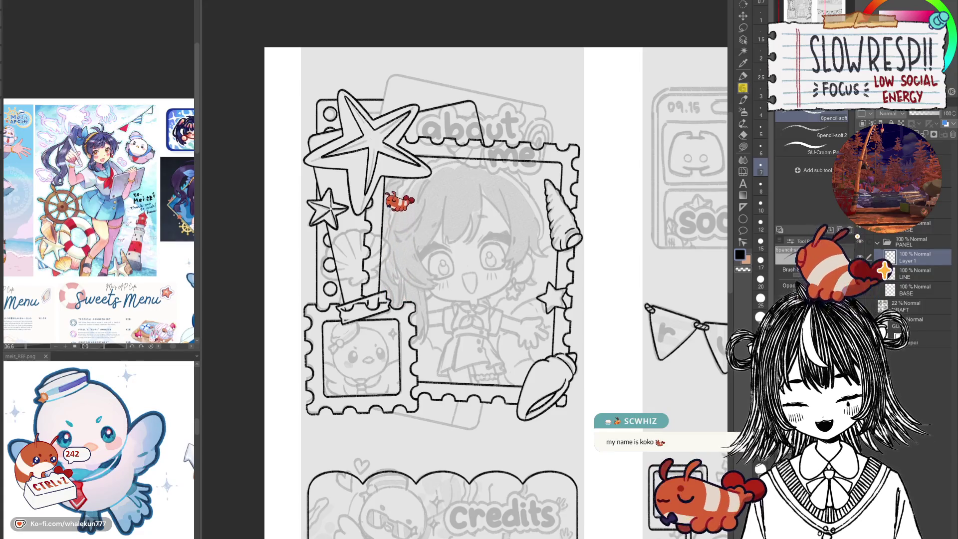
mouse_move(556, 373)
left_mouse_down()
mouse_move(554, 401)
mouse_move(597, 332)
left_mouse_up()
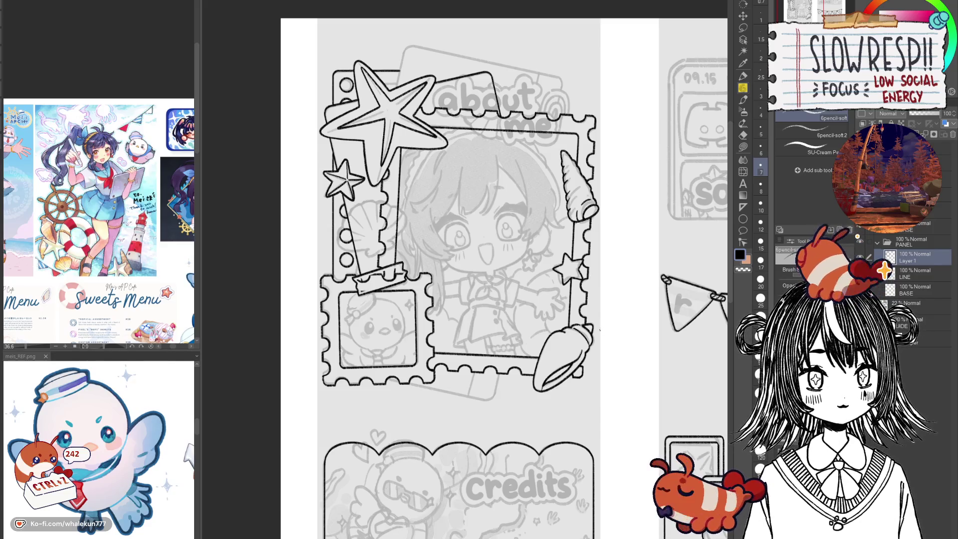
mouse_move(597, 344)
left_mouse_down()
mouse_move(607, 302)
mouse_move(553, 424)
left_mouse_up()
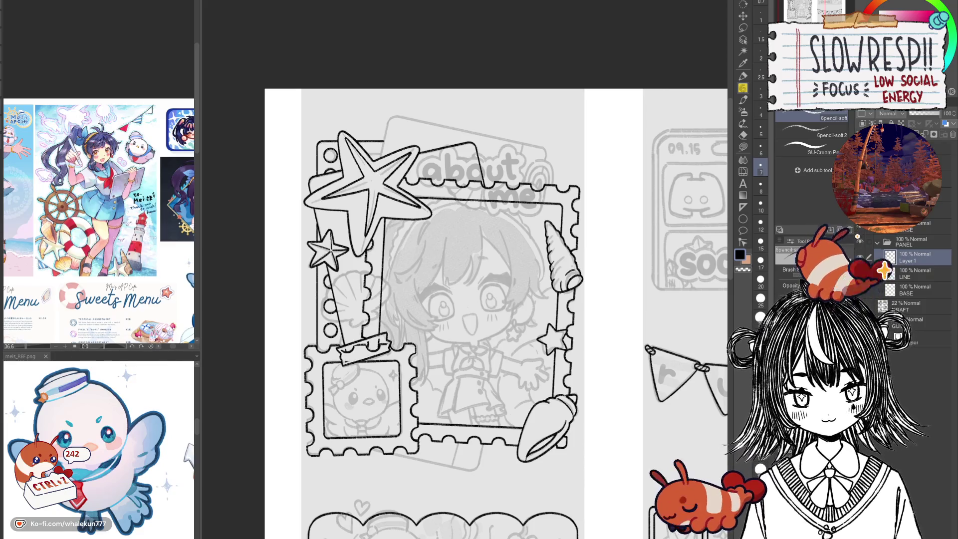
key("u")
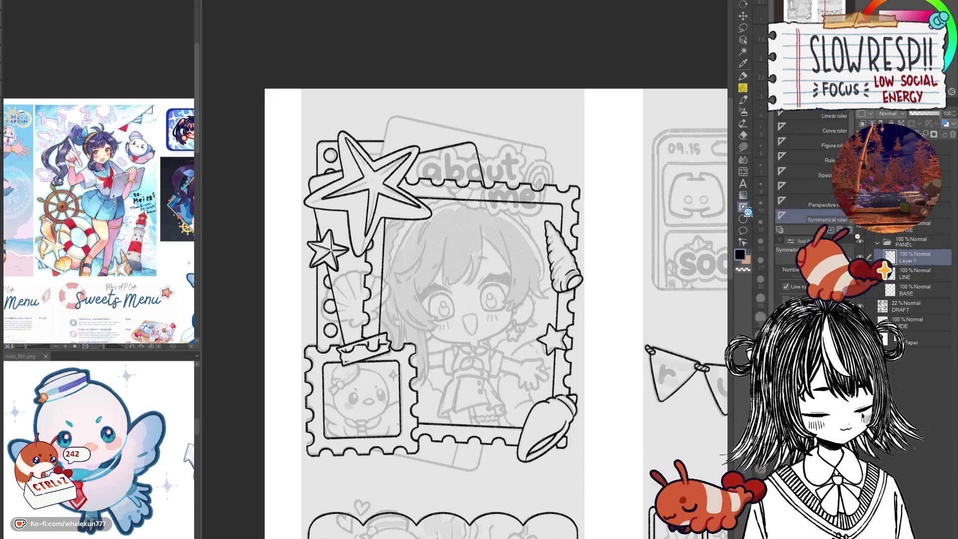
Add a new layer and lay a straight ruler down from the stamp frame's top corner.
key("ctrl+shift+n")
mouse_move(549, 167)
left_mouse_down()
mouse_move(595, 123)
mouse_move(554, 344)
left_mouse_up()
scroll(594, 119, "up", 2)
key("ctrl+z")
left_click(828, 115)
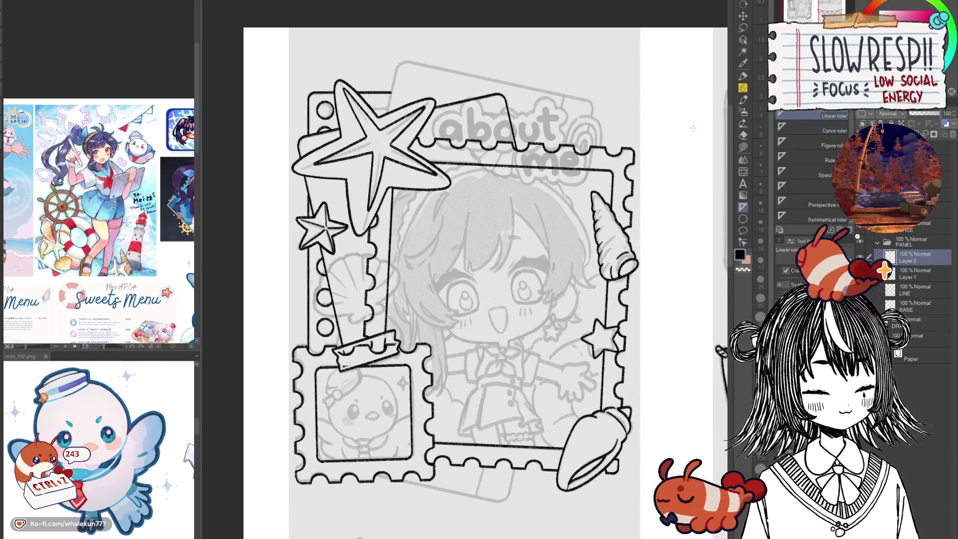
left_click_drag(591, 113, 510, 493)
left_click(743, 100)
Ink the tab card's straight side along the ruler with the pencil.
scroll(591, 114, "up", 1)
left_click_drag(592, 114, 577, 175)
left_click_drag(520, 410, 607, 141)
left_click_drag(560, 377, 552, 417)
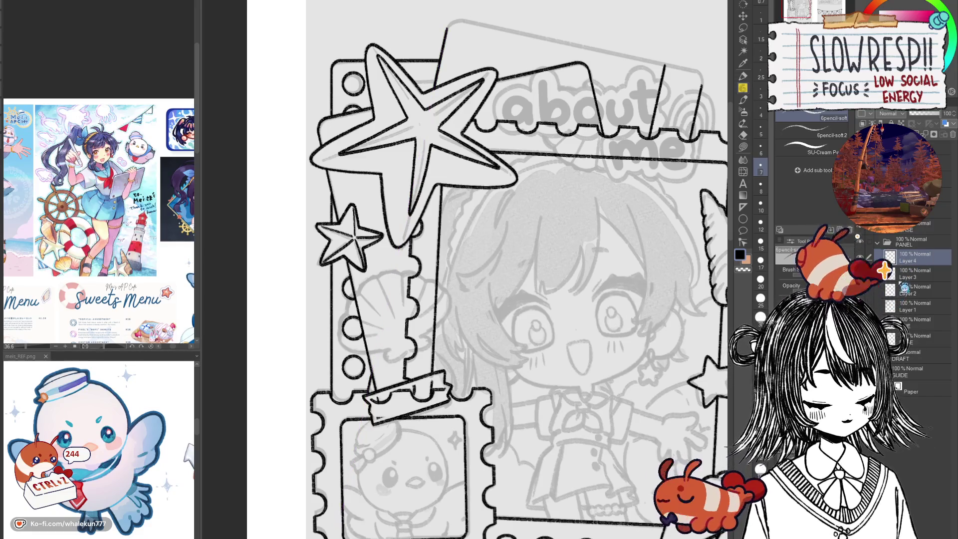
Draw the tab card's rounded top-left corner, undoing several attempts.
key("ctrl+@")
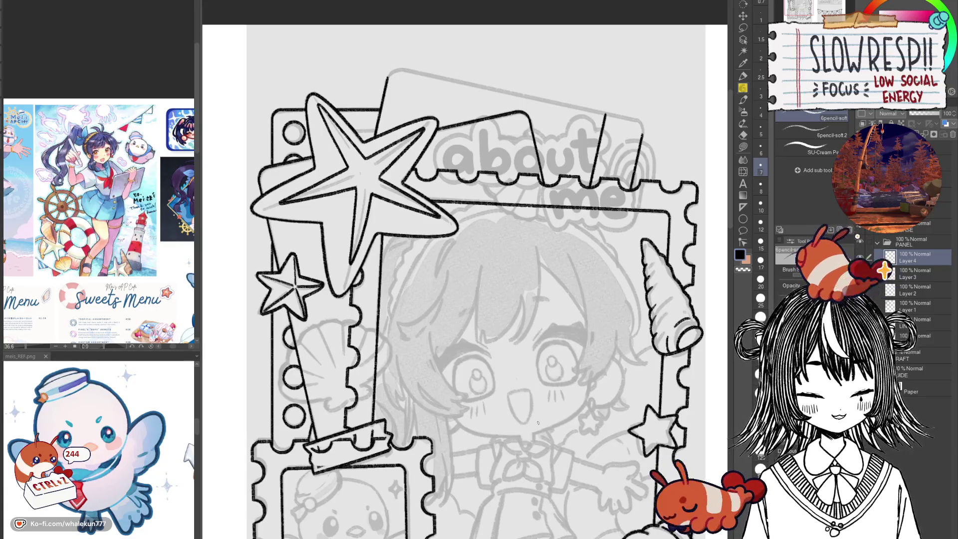
scroll(537, 423, "down", 5)
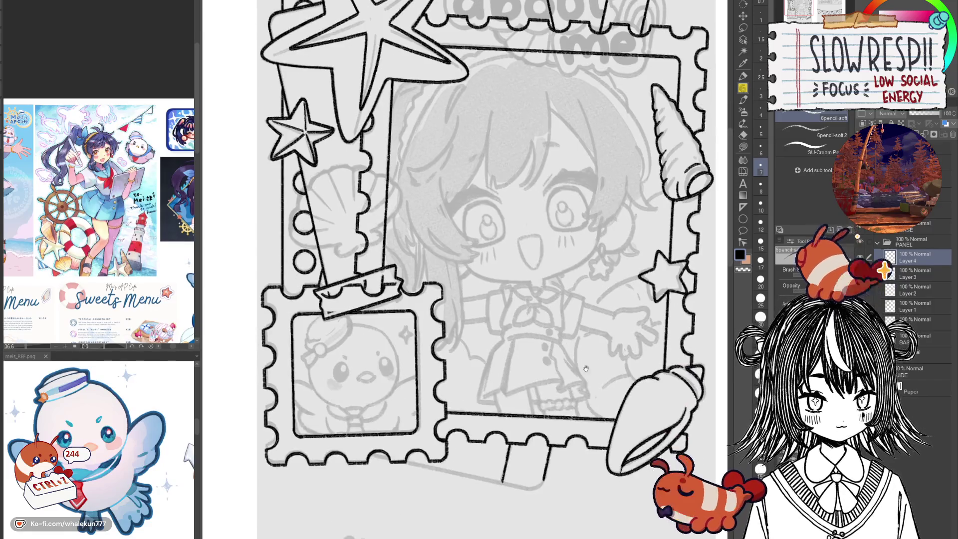
scroll(625, 336, "up", 8)
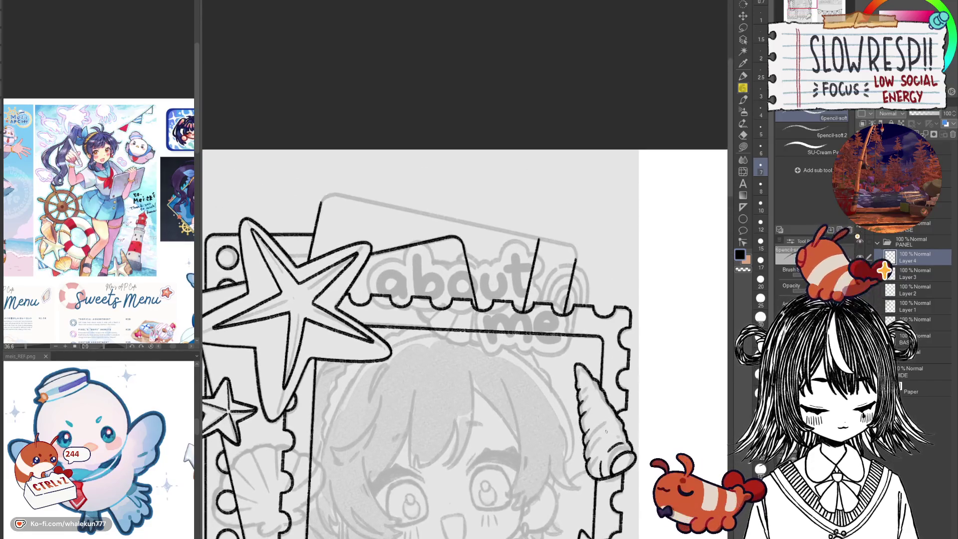
scroll(448, 308, "up", 5)
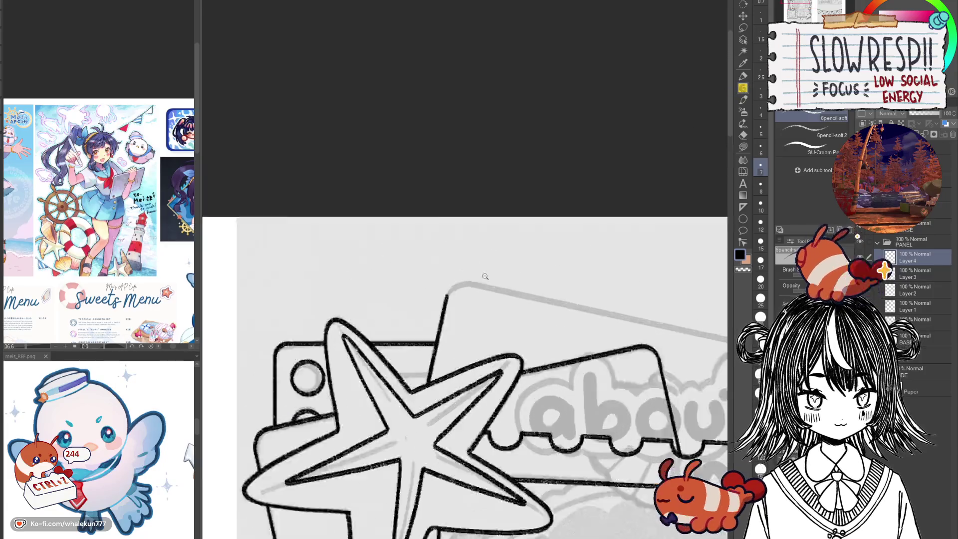
left_click_drag(474, 295, 424, 335)
key("ctrl+z")
mouse_move(474, 295)
left_mouse_down()
mouse_move(438, 309)
mouse_move(411, 349)
mouse_move(634, 342)
mouse_move(371, 318)
mouse_move(356, 335)
mouse_move(350, 375)
left_mouse_up()
key("ctrl+z")
key("ctrl+z")
left_click_drag(375, 310, 350, 386)
key("ctrl+z")
left_click_drag(374, 310, 352, 385)
key("ctrl+z")
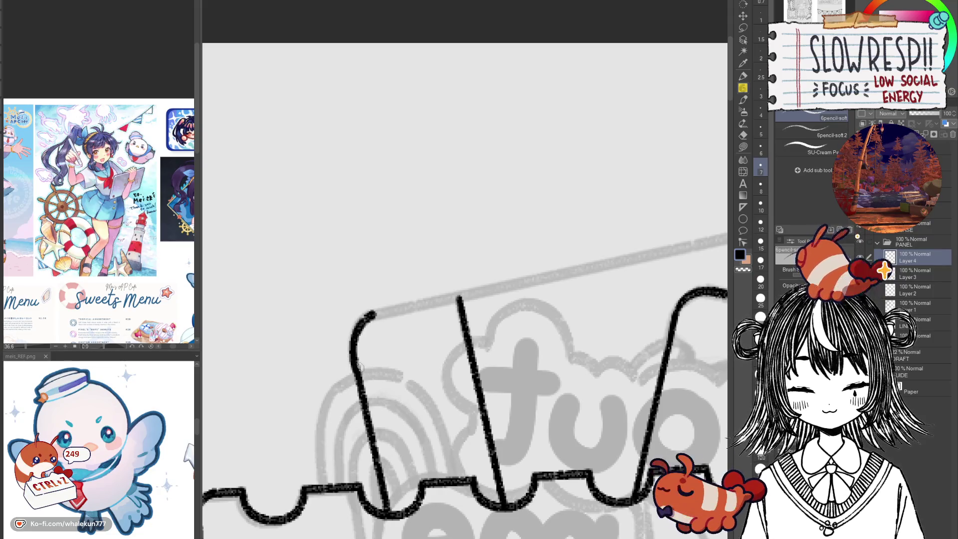
key("ctrl+z")
mouse_move(377, 312)
left_mouse_down()
mouse_move(364, 315)
mouse_move(352, 351)
left_mouse_up()
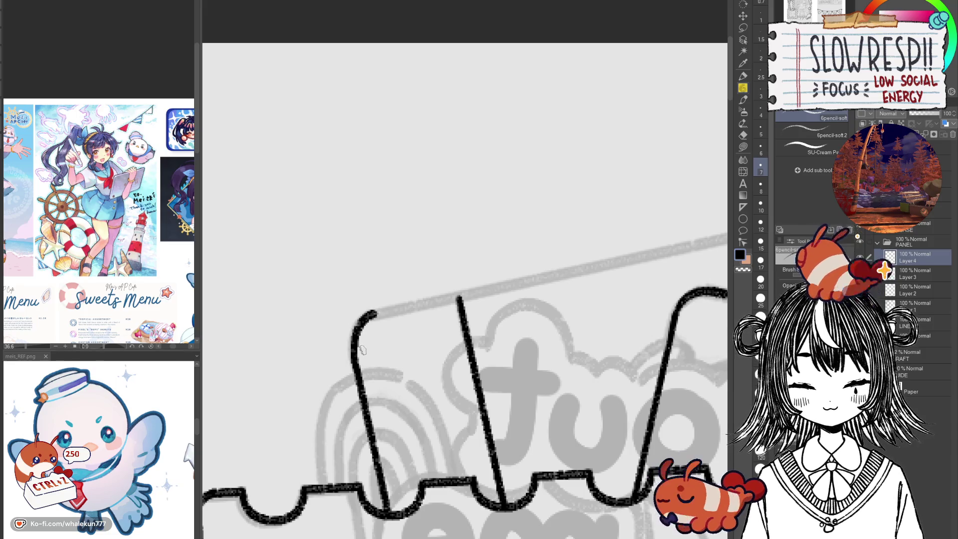
Round the tab's bottom-right corner below the stamp frame's scalloped edge.
key("h")
scroll(399, 338, "down", 3)
left_click_drag(449, 449, 449, 234)
left_click_drag(399, 474, 514, 295)
mouse_move(588, 495)
left_mouse_down()
mouse_move(579, 320)
mouse_move(464, 363)
left_mouse_up()
left_click_drag(464, 250, 519, 409)
scroll(498, 344, "up", 5)
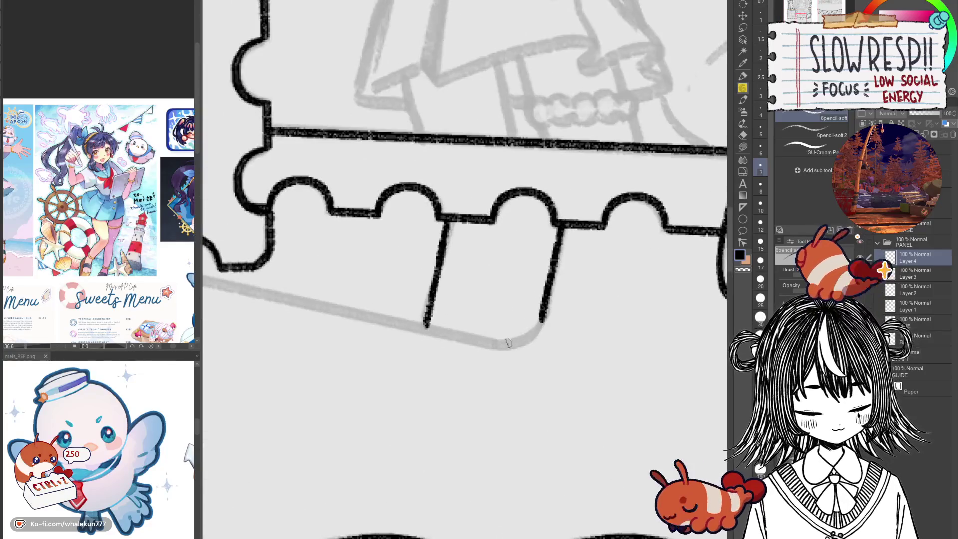
left_click_drag(498, 345, 544, 304)
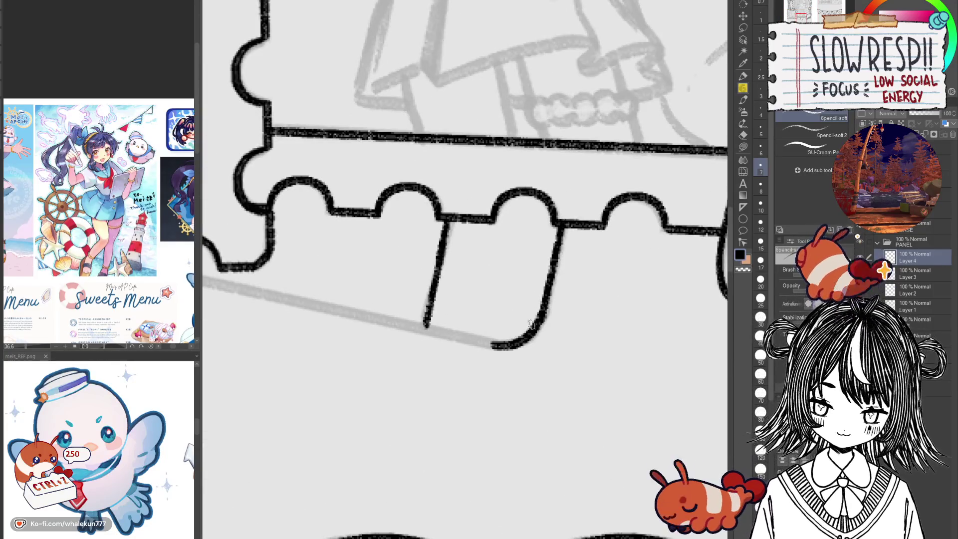
key("ctrl+z")
mouse_move(495, 346)
left_mouse_down()
mouse_move(521, 340)
mouse_move(548, 296)
left_mouse_up()
key("ctrl+z")
mouse_move(494, 345)
left_mouse_down()
mouse_move(524, 342)
mouse_move(547, 302)
left_mouse_up()
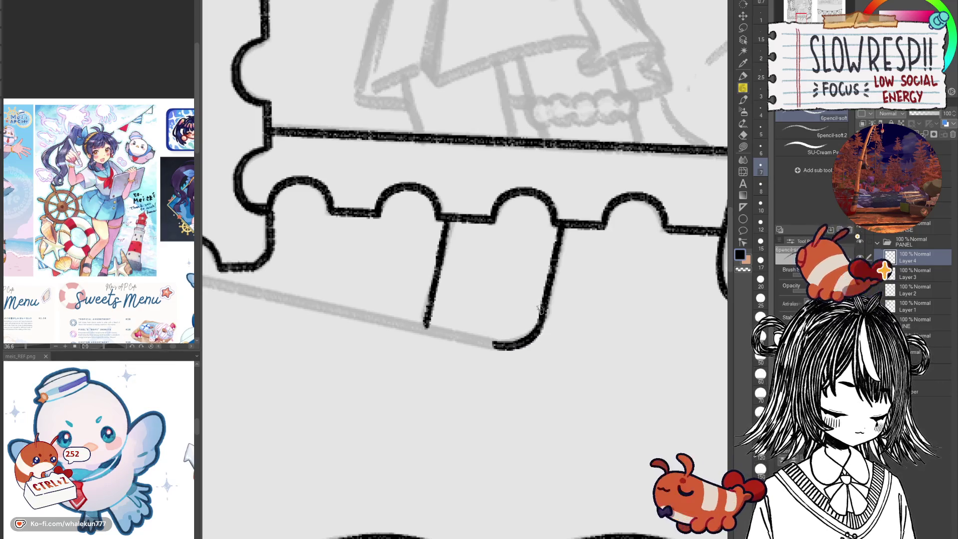
scroll(556, 324, "down", 8)
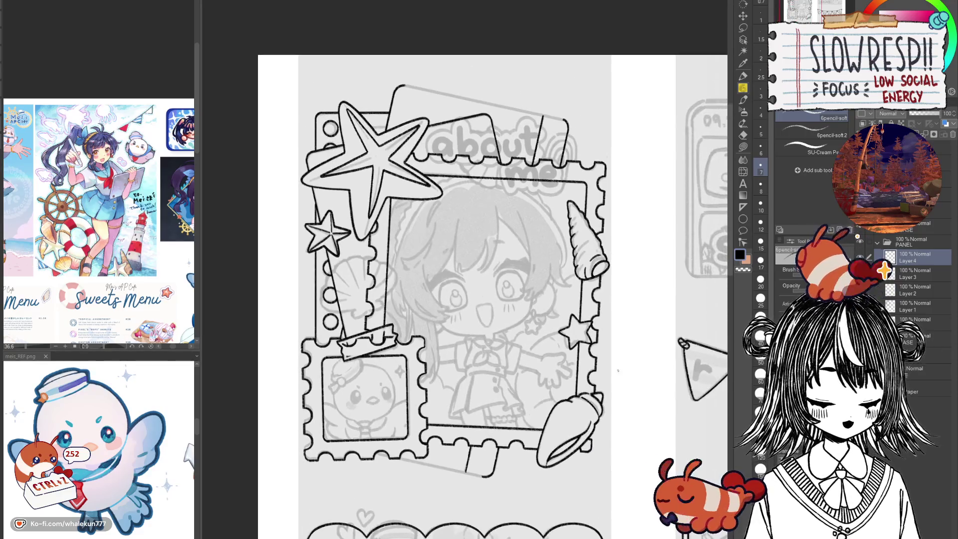
Pencil the card's straight top edge along a Linear ruler.
left_click(743, 207)
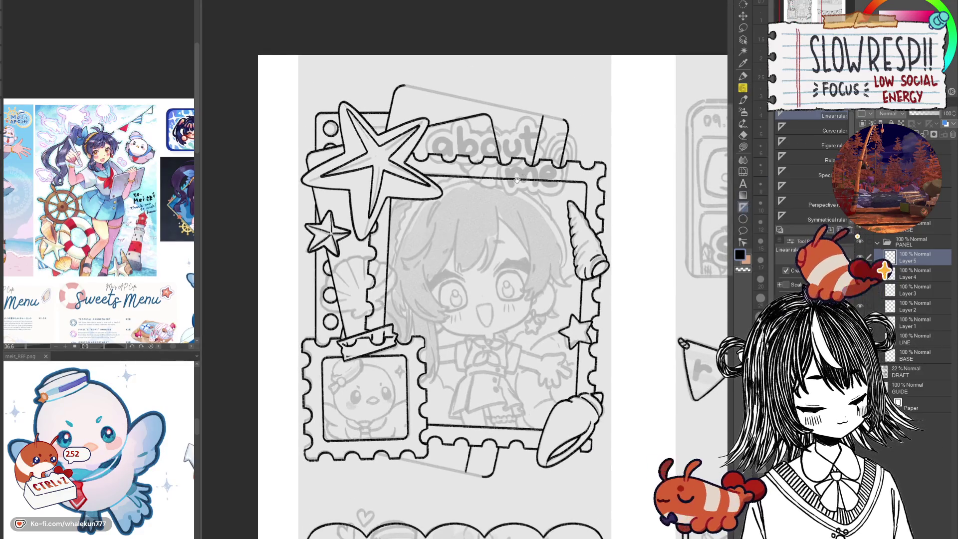
left_click_drag(466, 95, 452, 284)
scroll(452, 284, "up", 3)
left_click_drag(300, 264, 701, 349)
key("p")
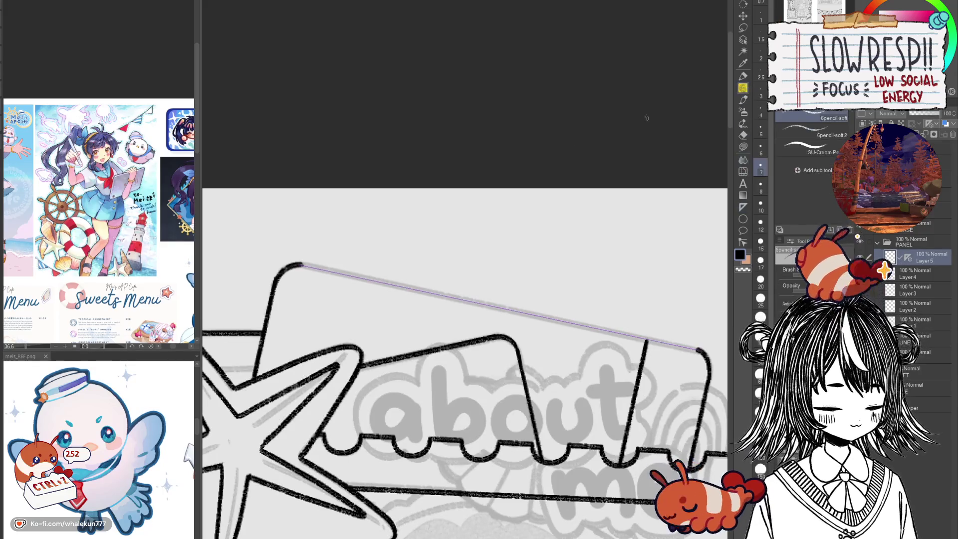
left_click_drag(300, 263, 702, 349)
Copy the edge line to a new layer, move it below the stamp frame and erase the overlap.
left_click(743, 16)
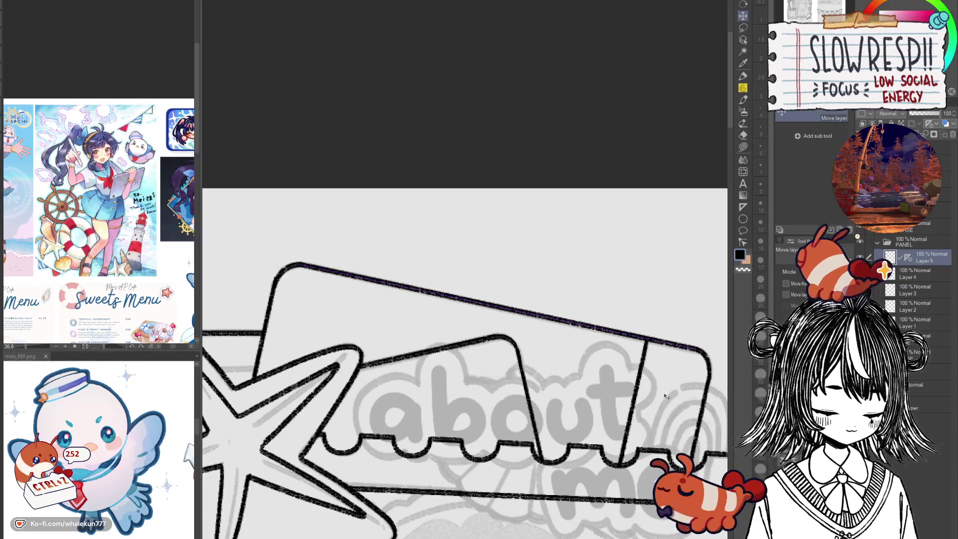
key("ctrl+minus")
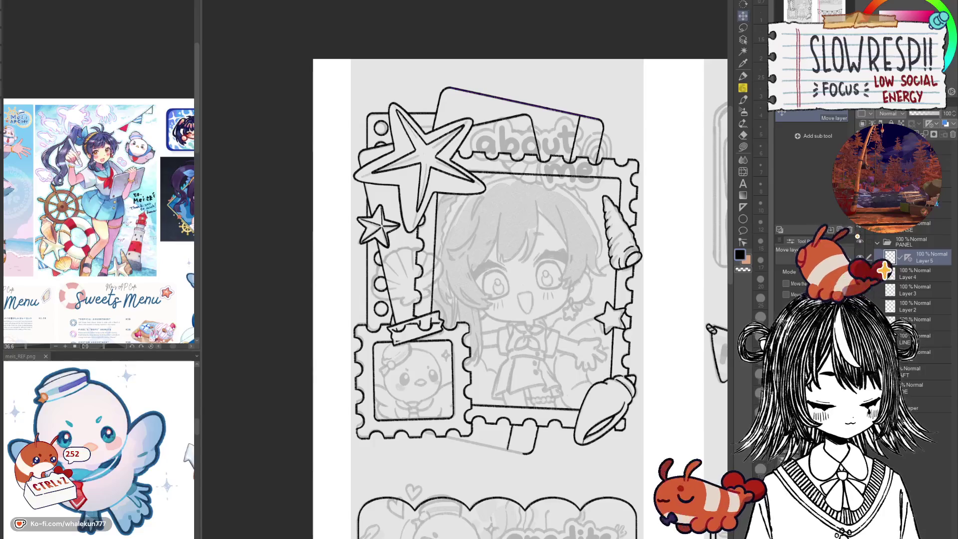
key("ctrl+c")
key("ctrl+v")
mouse_move(577, 128)
left_mouse_down()
mouse_move(488, 466)
mouse_move(549, 474)
mouse_move(561, 487)
left_mouse_up()
scroll(488, 465, "up", 3)
key("e")
left_click_drag(272, 384, 371, 402)
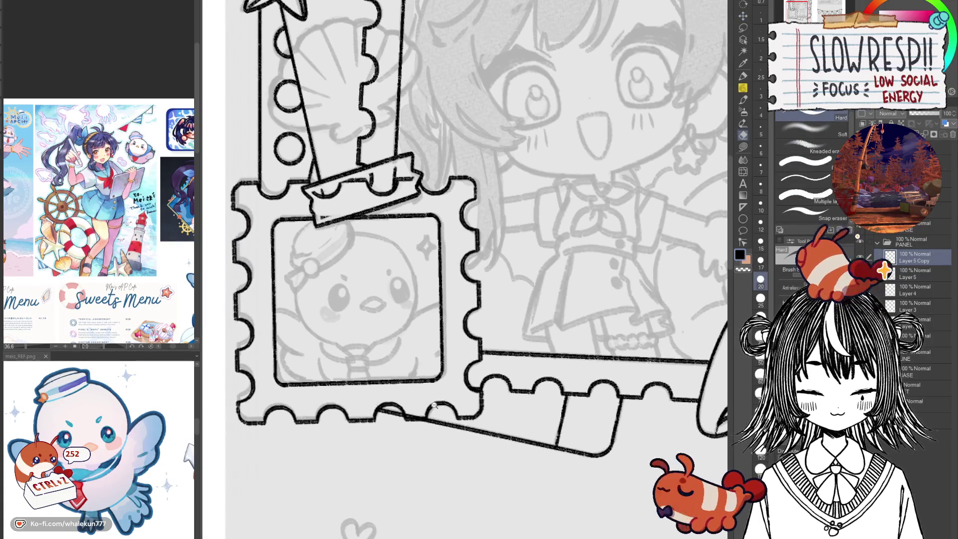
scroll(424, 414, "up", 2)
scroll(419, 437, "down", 5)
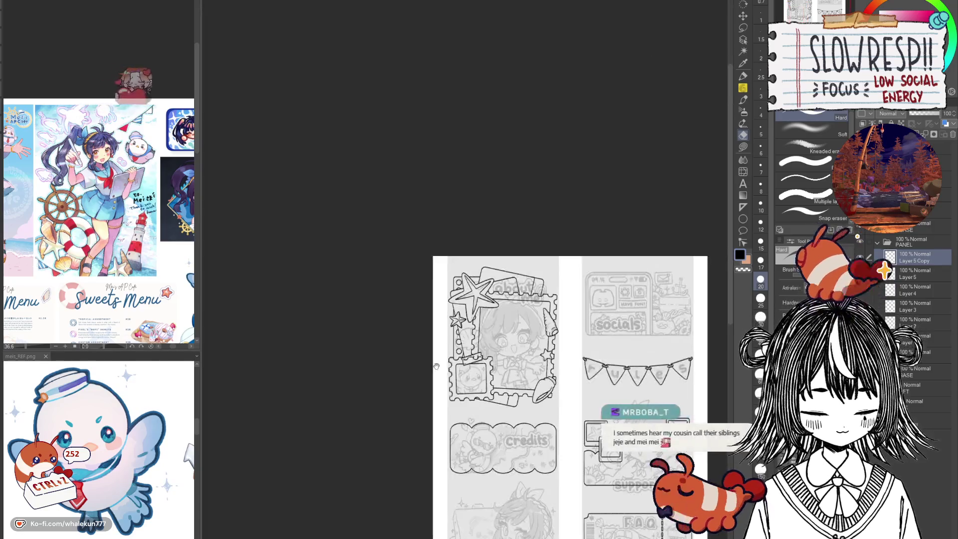
Merge the copied line into its original layer.
key("ctrl+e")
key("ctrl+e")
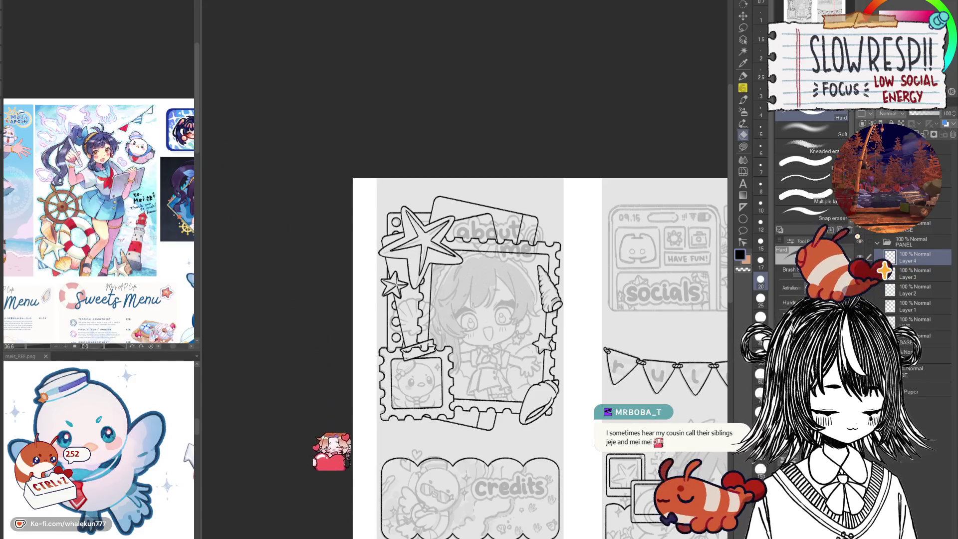
scroll(423, 235, "up", 5)
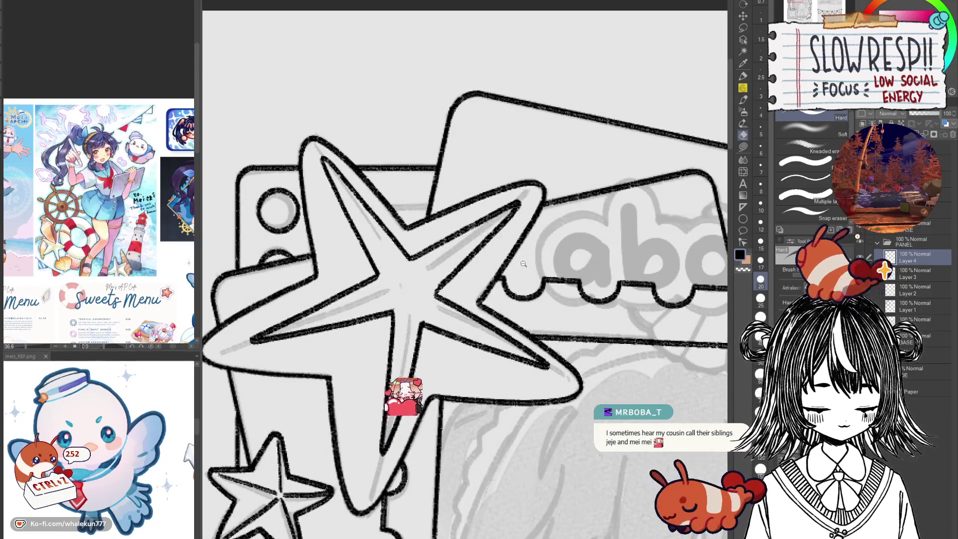
scroll(423, 235, "down", 8)
scroll(525, 314, "up", 2)
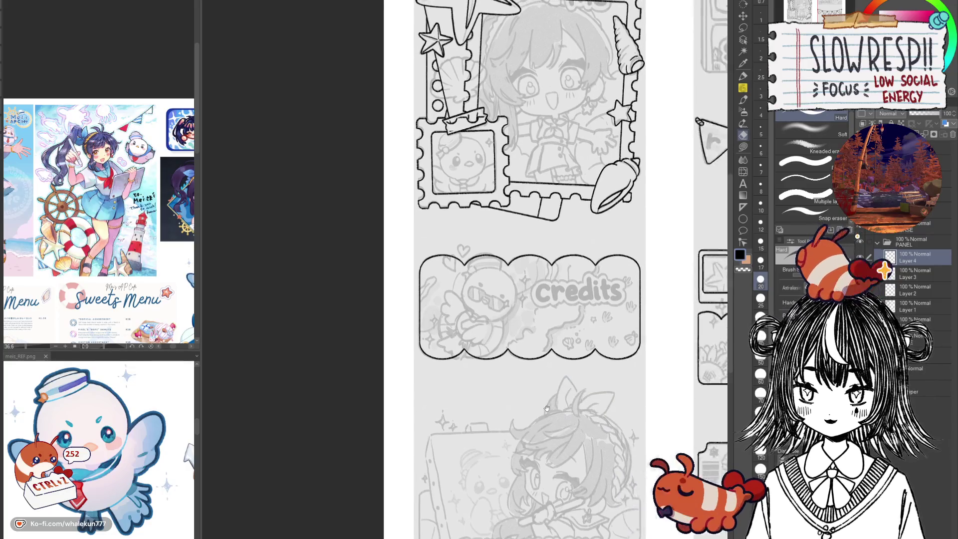
left_click_drag(525, 318, 446, 330)
left_click_drag(553, 424, 516, 427)
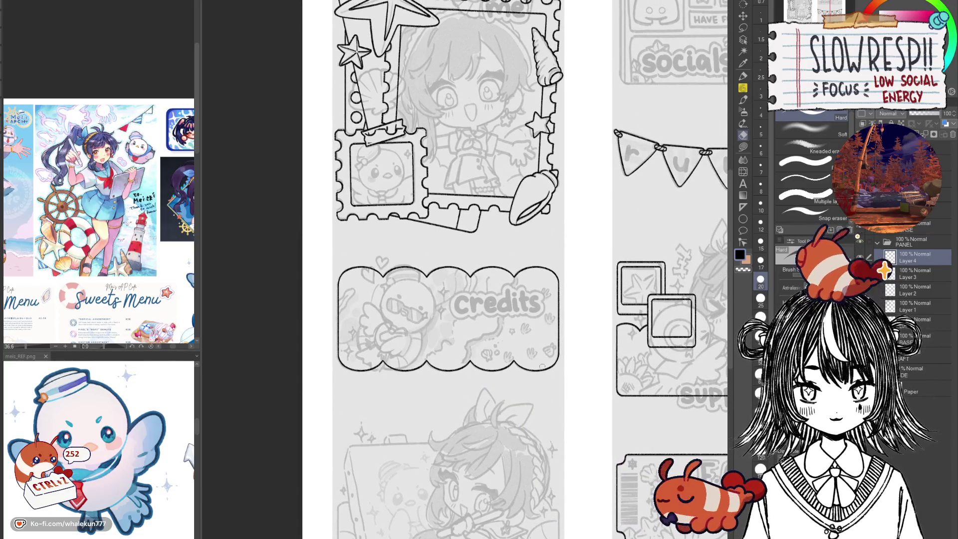
left_click_drag(542, 370, 538, 389)
scroll(466, 253, "up", 3)
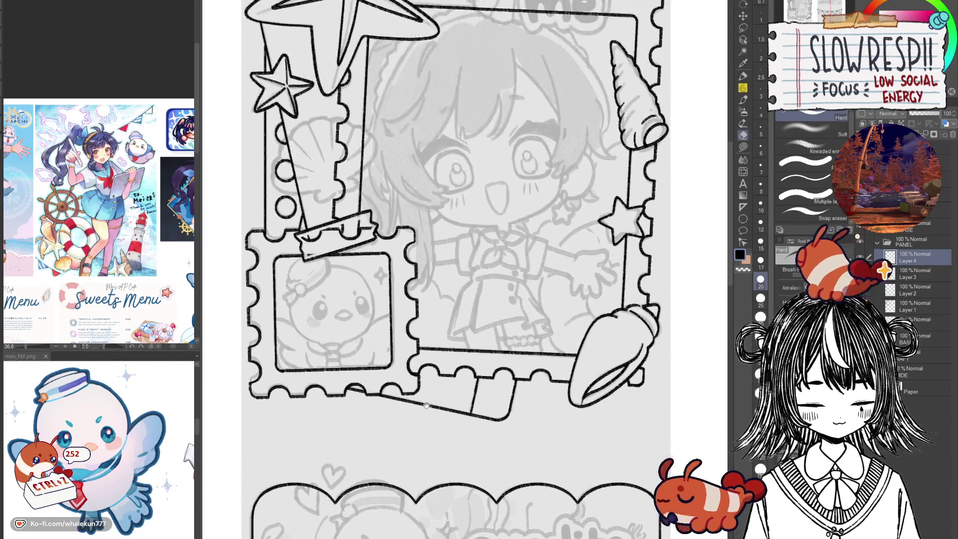
scroll(439, 420, "down", 5)
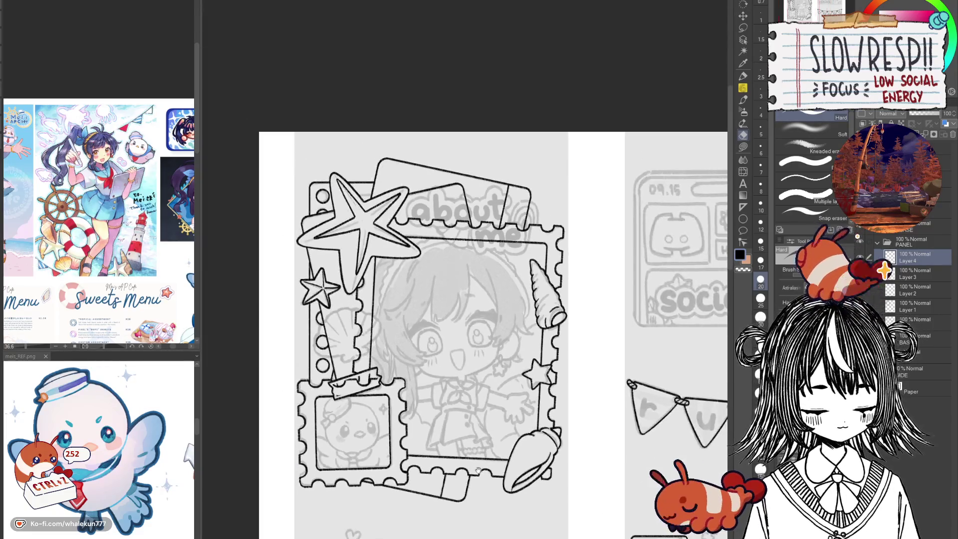
Merge Layer 4 and Layer 3 down into LINE and add a new empty Layer 1 above it.
key("ctrl+e")
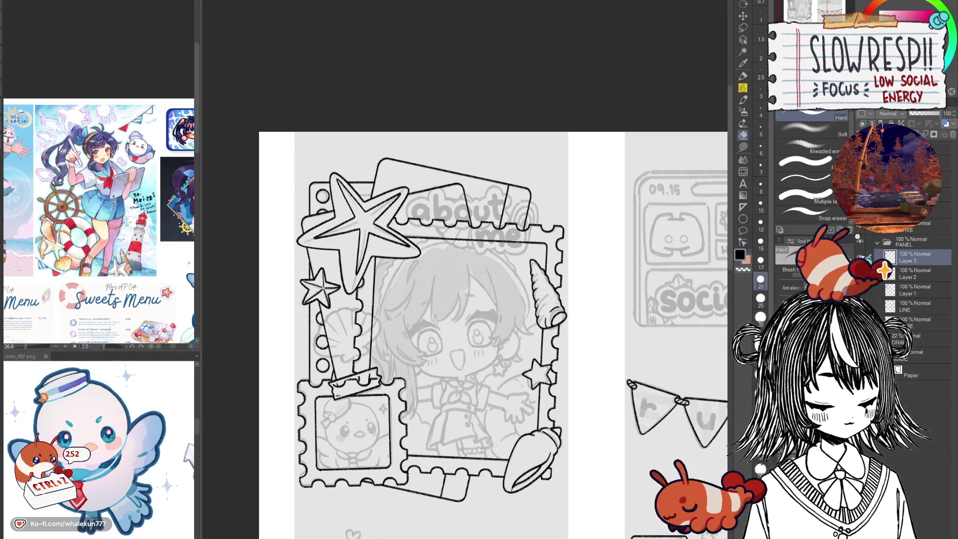
key("ctrl+e")
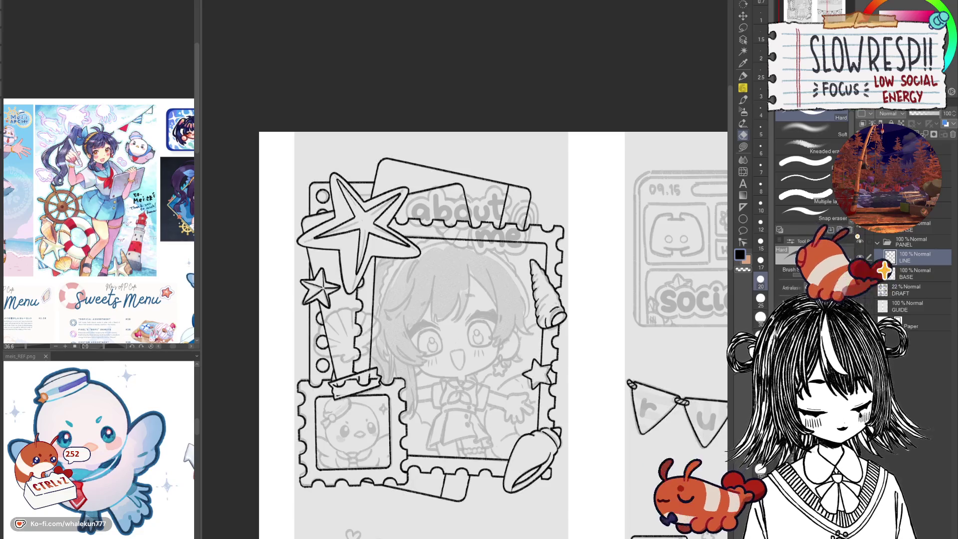
scroll(516, 343, "down", 5)
key("ctrl+minus")
scroll(513, 359, "up", 8)
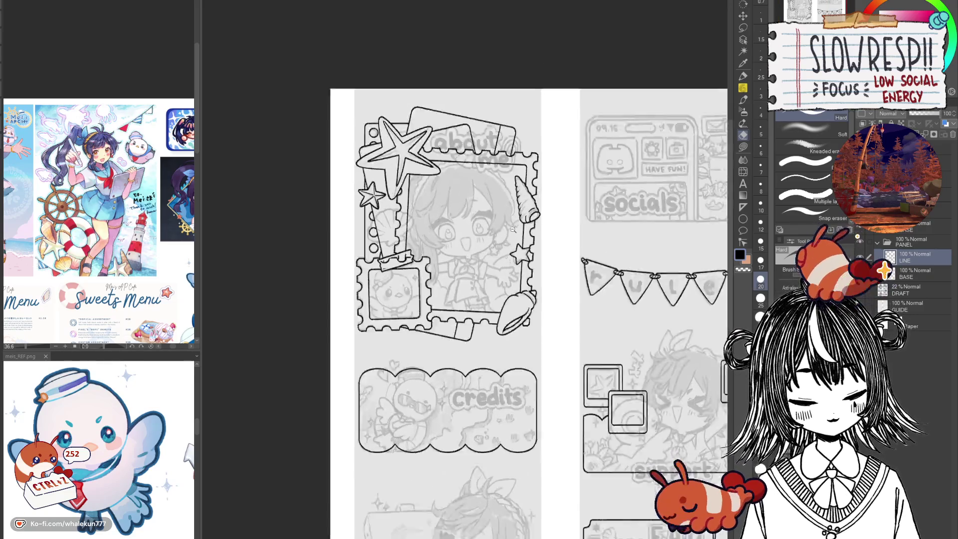
key("ctrl+shift+n")
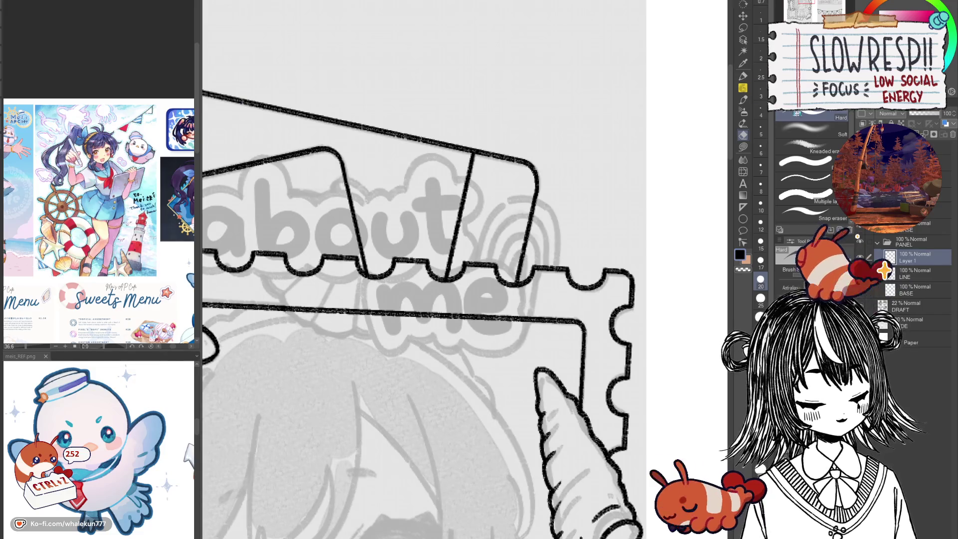
Pencil the paperclip's loops at the about me card's top-right corner on Layer 1.
key("p")
scroll(523, 258, "up", 2)
mouse_move(523, 240)
left_mouse_down()
mouse_move(510, 239)
mouse_move(485, 332)
mouse_move(524, 231)
mouse_move(500, 257)
mouse_move(480, 326)
mouse_move(495, 334)
left_mouse_up()
key("ctrl+z")
key("ctrl+z")
mouse_move(536, 239)
left_mouse_down()
mouse_move(524, 232)
mouse_move(499, 265)
mouse_move(483, 324)
left_mouse_up()
left_click_drag(527, 264, 500, 330)
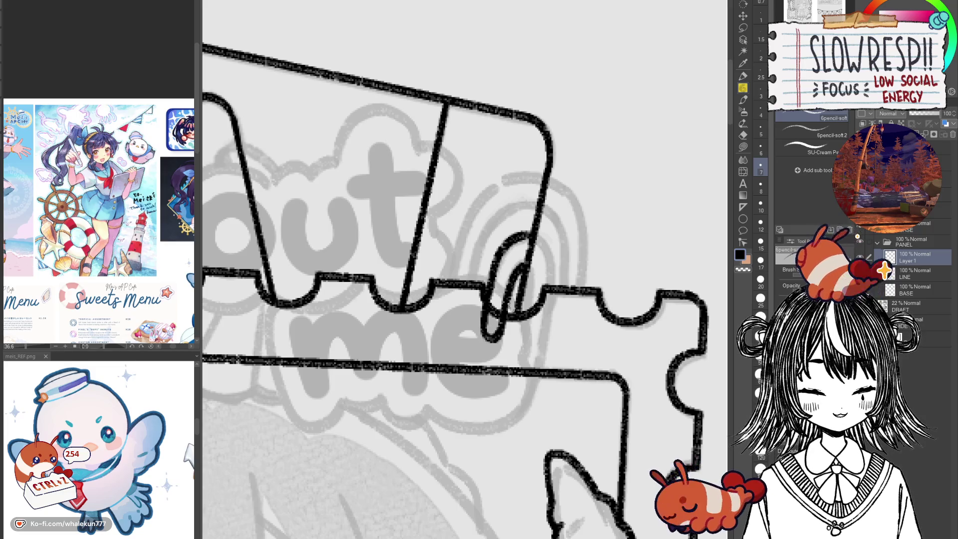
left_click_drag(528, 263, 519, 352)
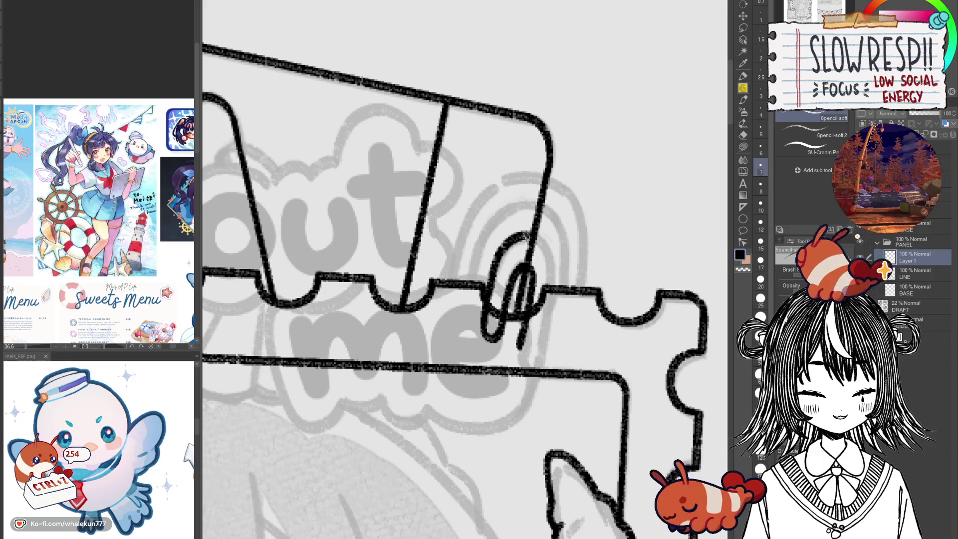
mouse_move(548, 243)
left_mouse_down()
mouse_move(556, 294)
mouse_move(529, 377)
left_mouse_up()
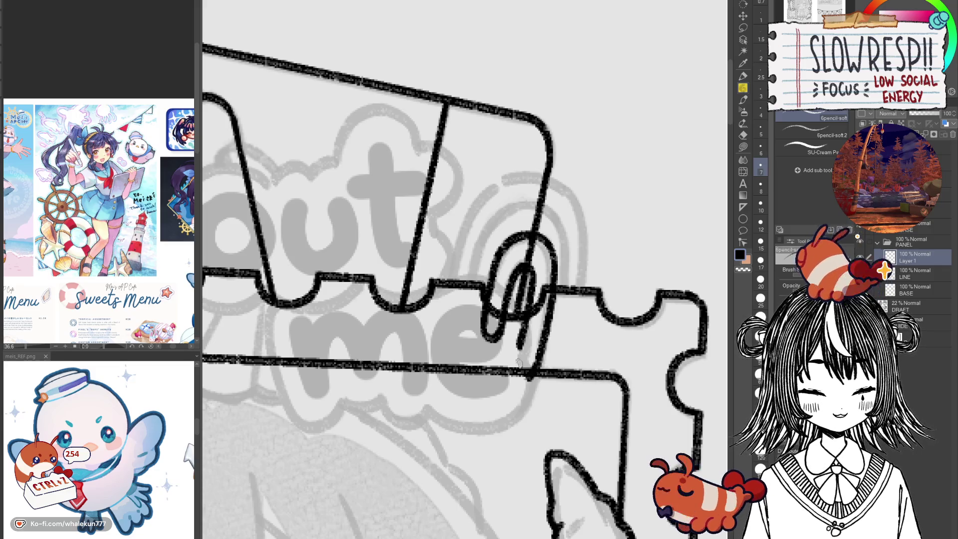
mouse_move(512, 206)
left_mouse_down()
mouse_move(487, 234)
mouse_move(461, 313)
mouse_move(484, 367)
mouse_move(518, 345)
left_mouse_up()
mouse_move(510, 177)
left_mouse_down()
mouse_move(480, 201)
mouse_move(440, 337)
mouse_move(472, 387)
mouse_move(491, 390)
mouse_move(529, 370)
mouse_move(547, 340)
mouse_move(615, 375)
left_mouse_up()
Add an inner paperclip stroke, checking the shape in a mirrored view.
key("h")
mouse_move(538, 245)
left_mouse_down()
mouse_move(491, 269)
mouse_move(488, 330)
left_mouse_up()
key("h")
mouse_move(482, 225)
left_mouse_down()
mouse_move(509, 222)
mouse_move(554, 247)
mouse_move(561, 262)
mouse_move(514, 222)
mouse_move(549, 247)
mouse_move(567, 305)
mouse_move(560, 332)
left_mouse_up()
key("ctrl+z")
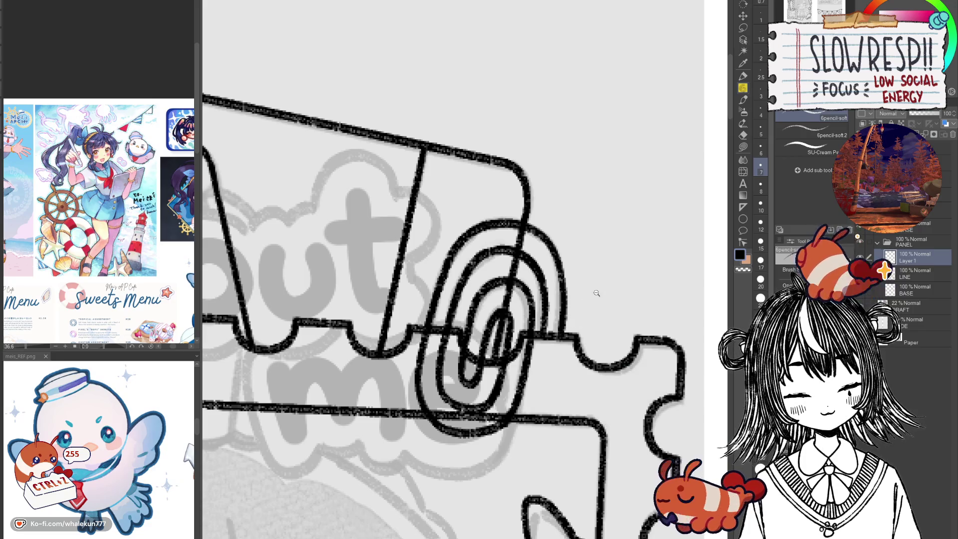
Erase the card lines showing through the paperclip on the LINE layer.
scroll(560, 331, "down", 3)
left_click(743, 15)
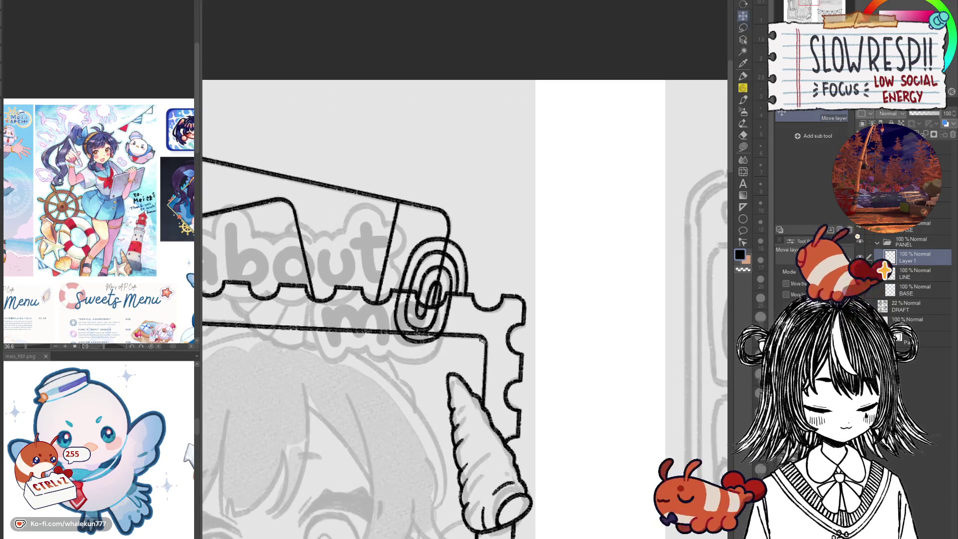
scroll(500, 353, "down", 3)
scroll(559, 198, "up", 5)
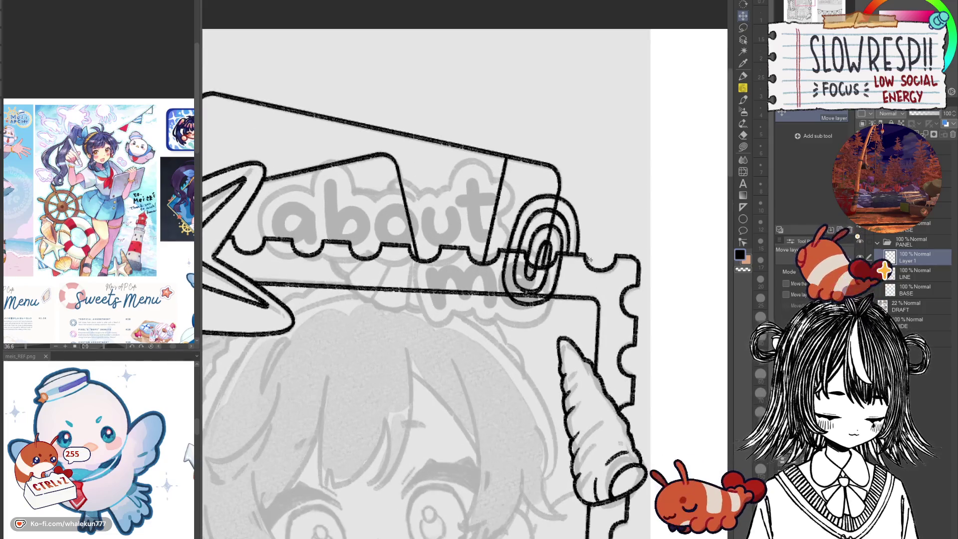
key("e")
scroll(560, 198, "up", 2)
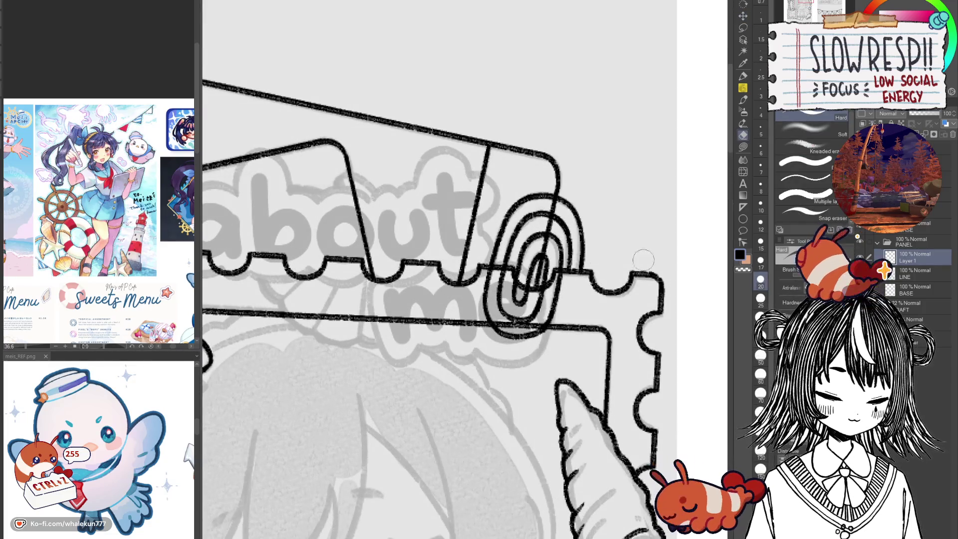
left_click(921, 274)
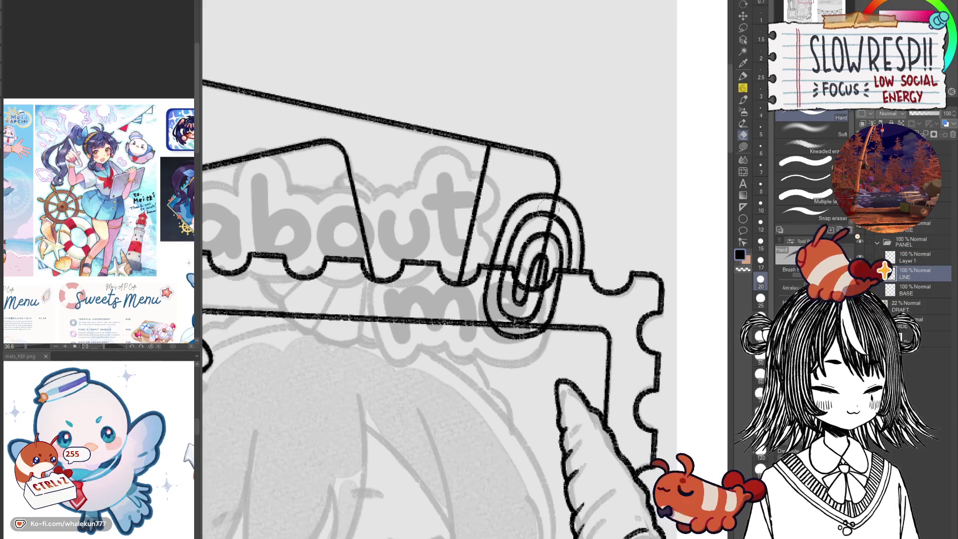
mouse_move(538, 245)
left_mouse_down()
mouse_move(555, 277)
mouse_move(522, 329)
mouse_move(492, 272)
mouse_move(521, 289)
mouse_move(552, 247)
mouse_move(554, 443)
mouse_move(619, 287)
left_mouse_up()
scroll(619, 285, "up", 1)
key("h")
key("h")
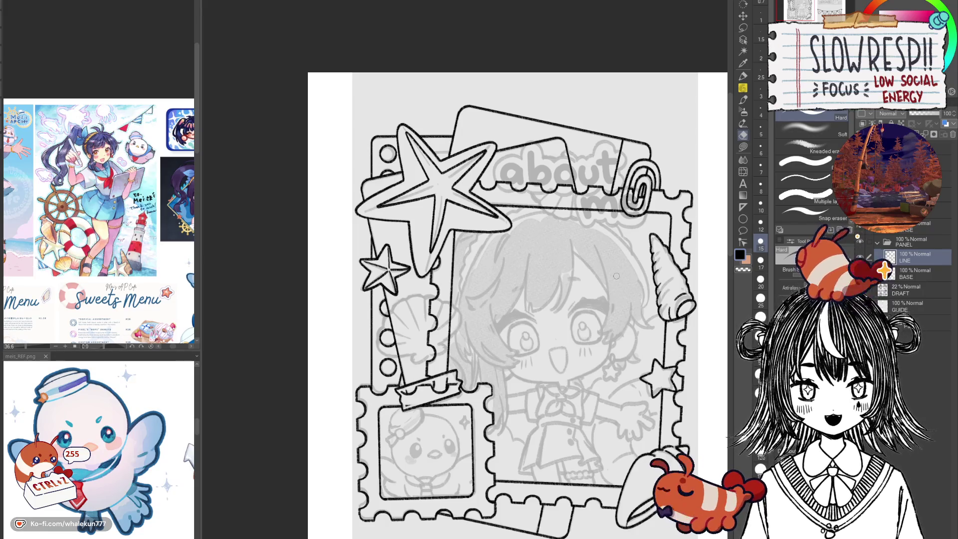
left_click_drag(616, 276, 647, 272)
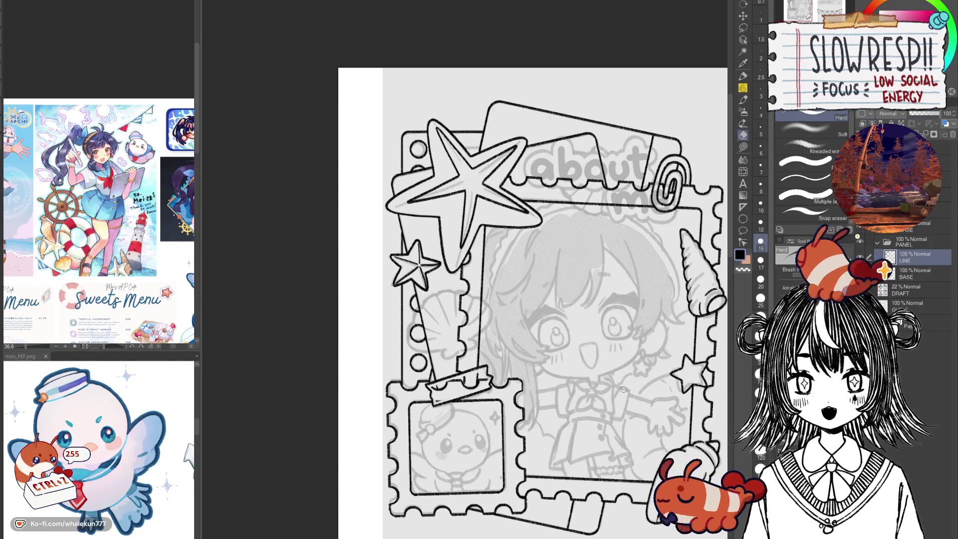
left_click_drag(618, 386, 596, 423)
scroll(591, 391, "up", 3)
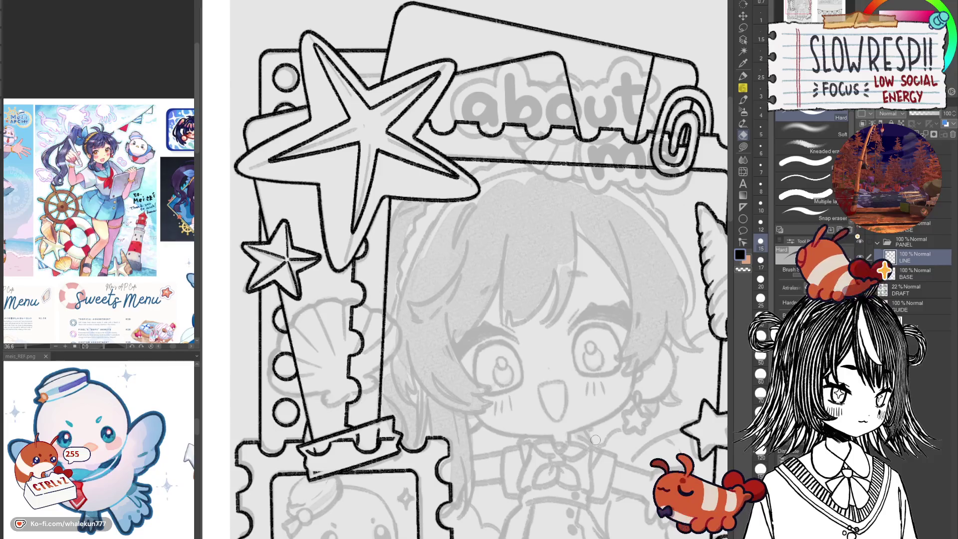
scroll(479, 270, "down", 3)
scroll(480, 270, "up", 3)
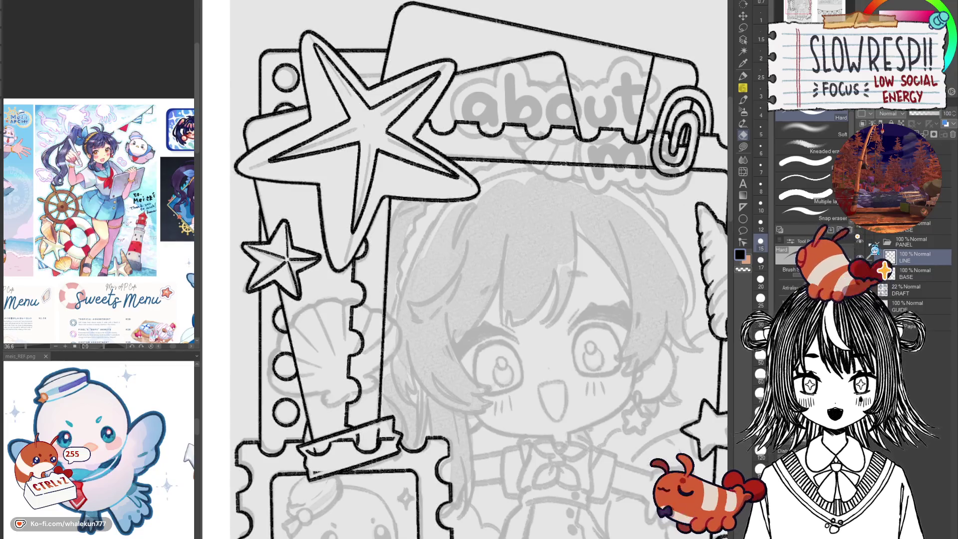
left_click_drag(587, 362, 570, 318)
key("h")
key("h")
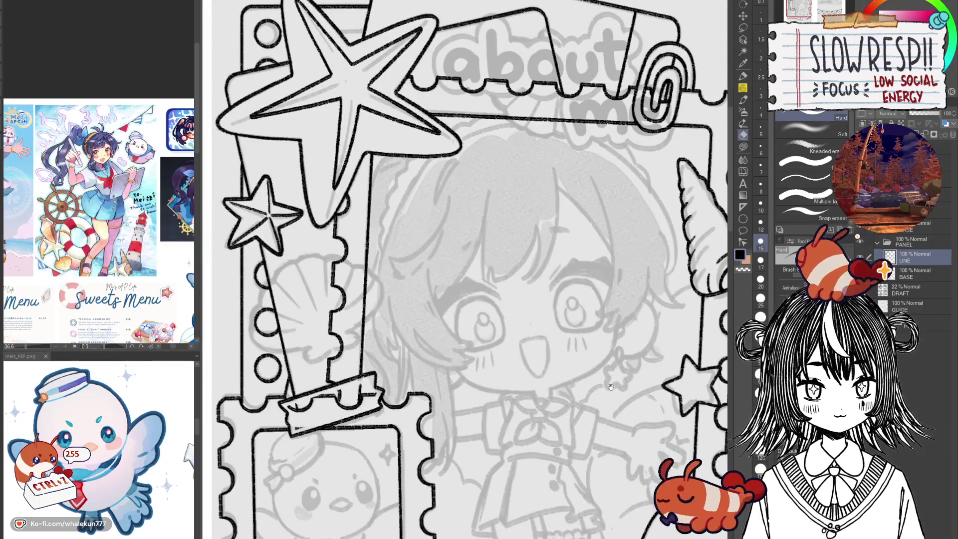
left_click_drag(611, 386, 634, 378)
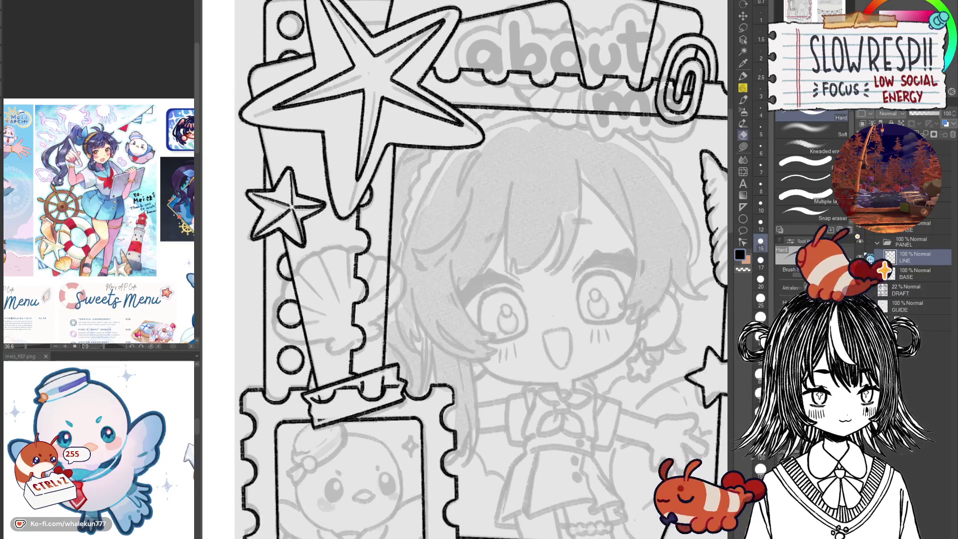
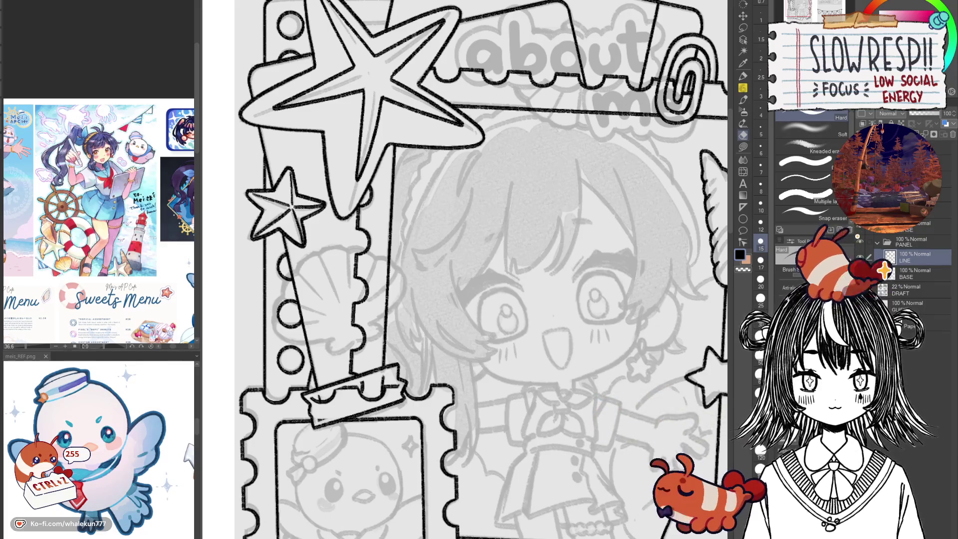
Lay a Symmetrical ruler diagonally along the slanted column as a mirror guide.
key("p")
mouse_move(687, 416)
left_mouse_down()
mouse_move(655, 333)
mouse_move(624, 331)
mouse_move(599, 499)
mouse_move(599, 195)
left_mouse_up()
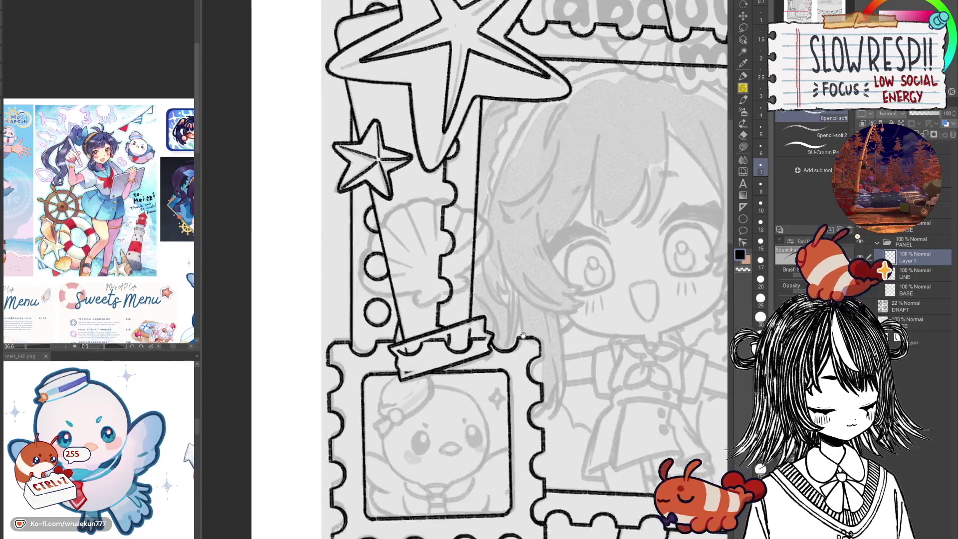
scroll(599, 195, "up", 2)
left_click(743, 195)
left_click(743, 206)
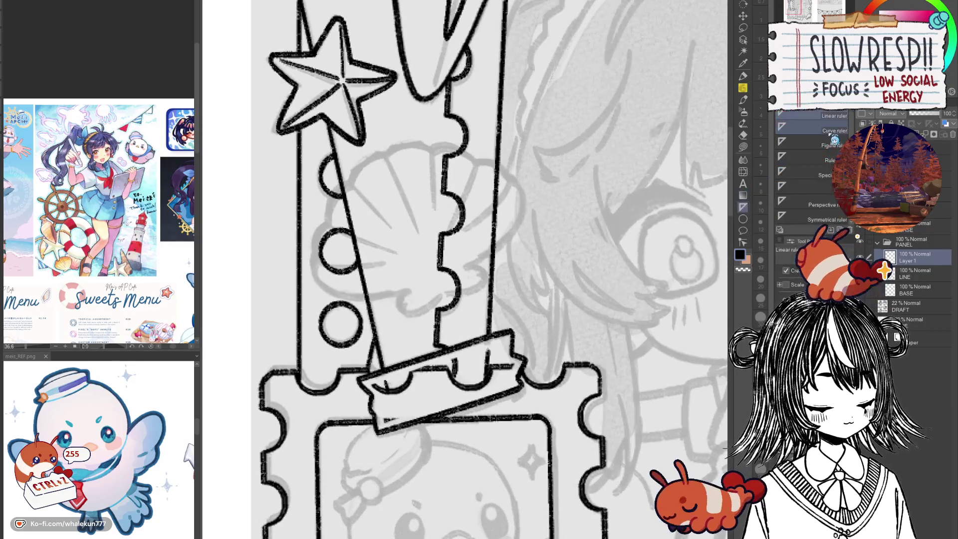
left_click_drag(385, 156, 446, 300)
left_click_drag(540, 267, 577, 357)
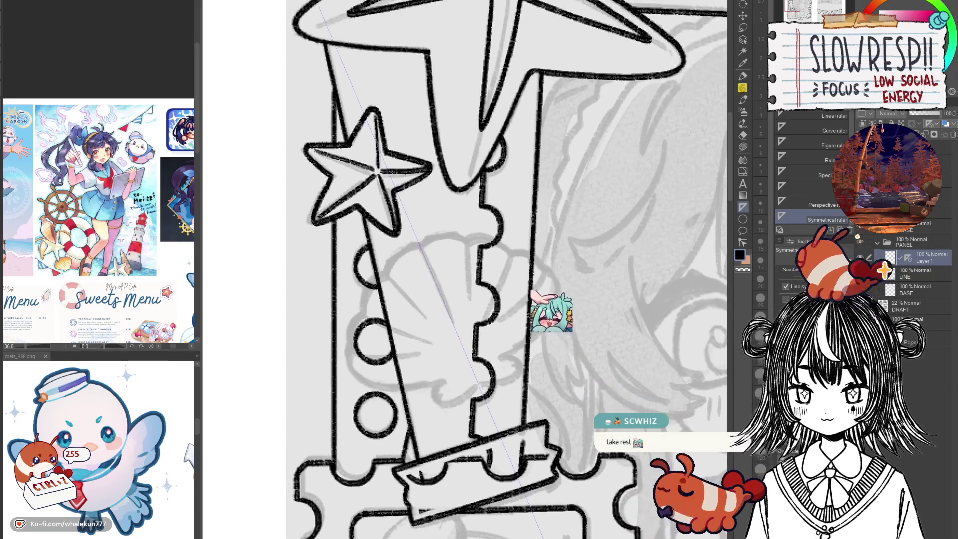
Test mirrored shell strokes with the pencil, then undo them.
key("p")
scroll(398, 244, "up", 2)
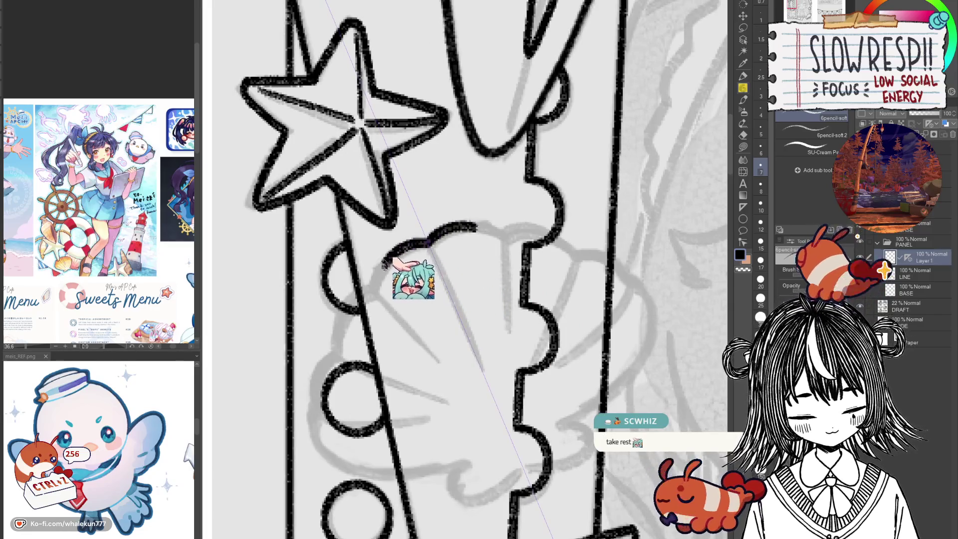
mouse_move(428, 243)
left_mouse_down()
mouse_move(479, 228)
mouse_move(569, 254)
left_mouse_up()
left_click_drag(375, 282, 345, 332)
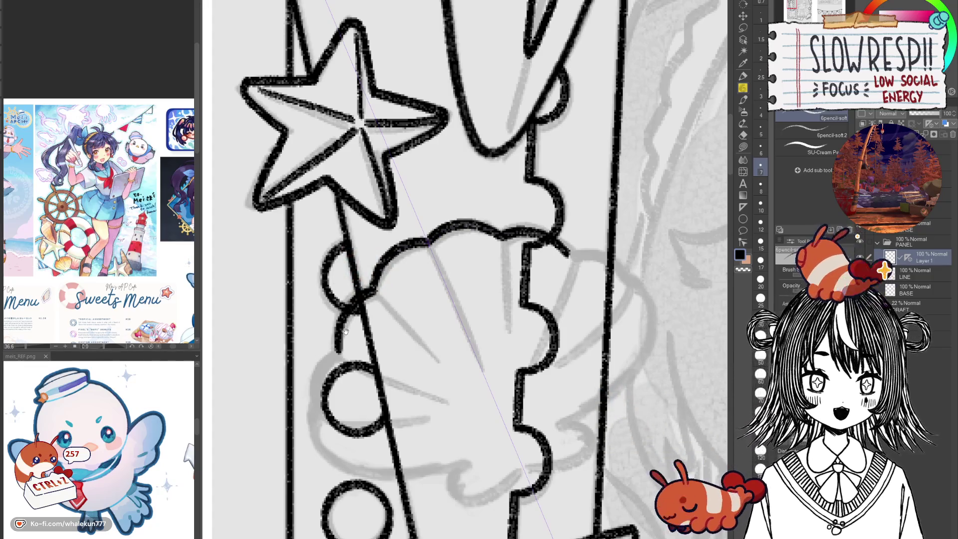
scroll(439, 324, "down", 3)
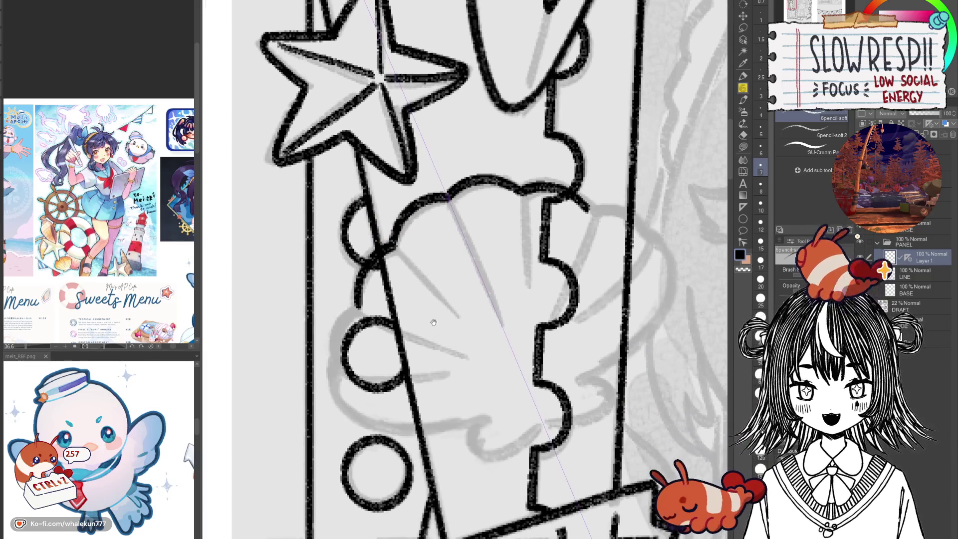
mouse_move(365, 299)
left_mouse_down()
mouse_move(337, 369)
mouse_move(361, 392)
left_mouse_up()
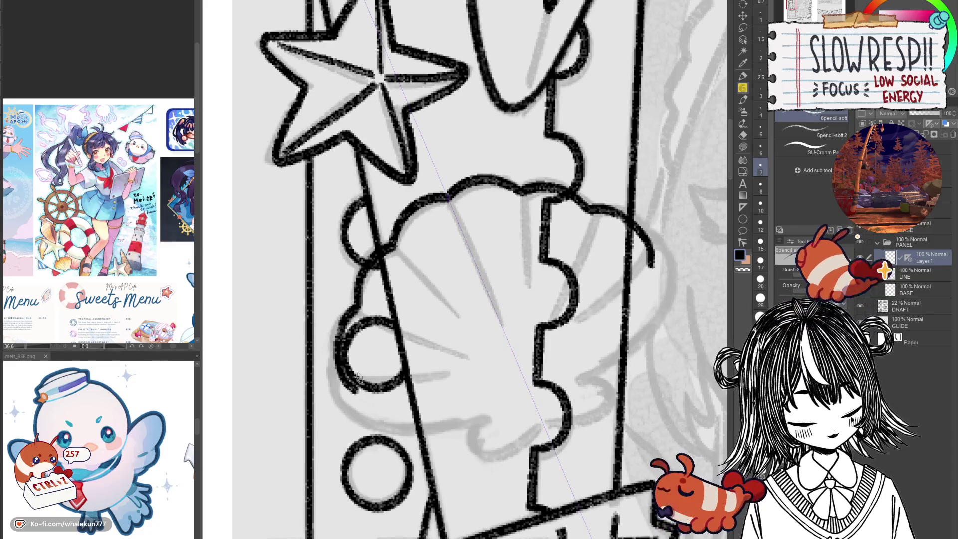
left_click_drag(600, 338, 567, 332)
key("ctrl+z")
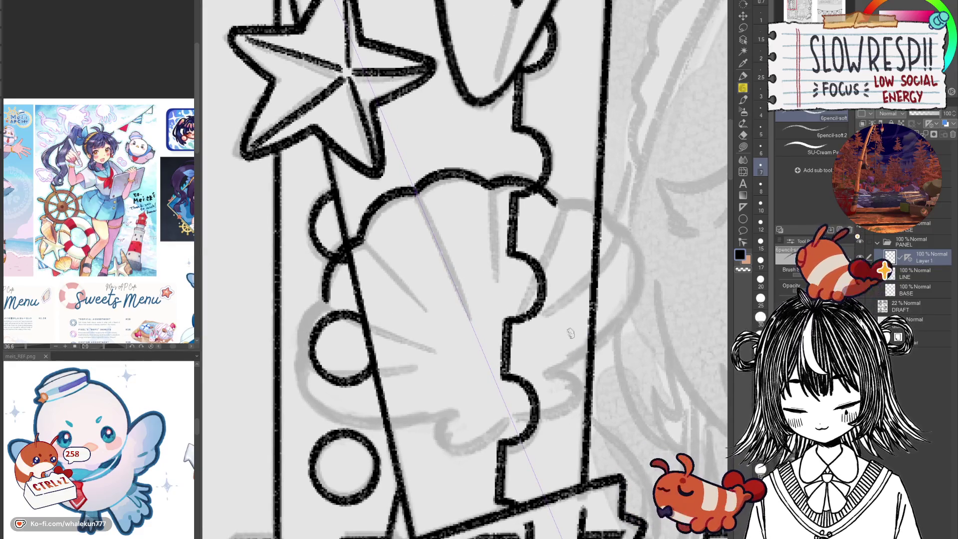
key("ctrl+z")
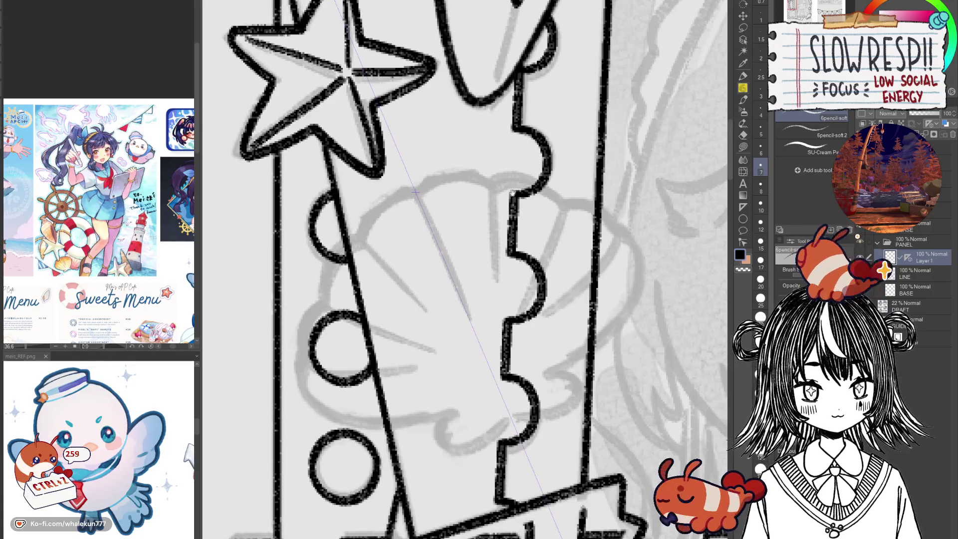
left_click_drag(533, 210, 551, 246)
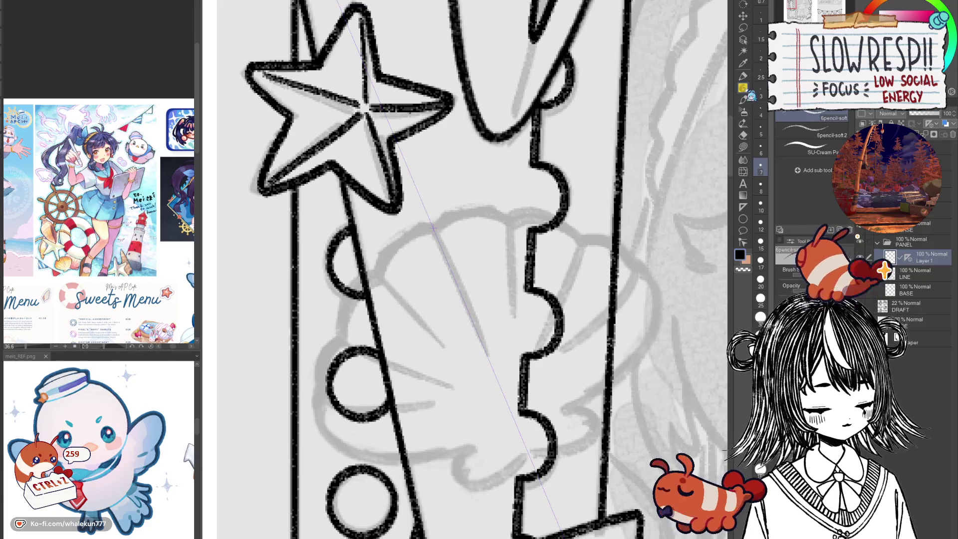
Ink the scallop shell's curved top, side outlines and short base stroke, redoing bad strokes.
left_click_drag(470, 282, 489, 327)
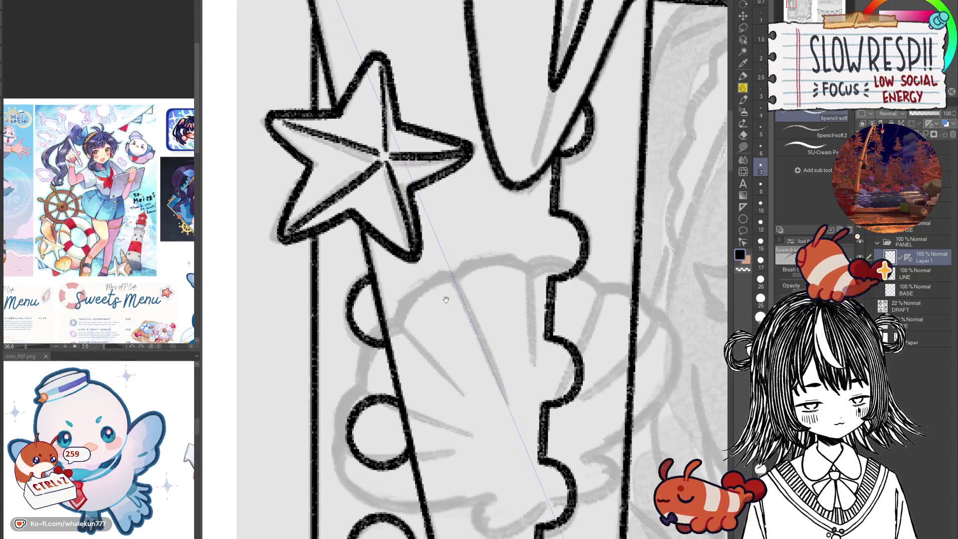
left_click_drag(431, 282, 447, 289)
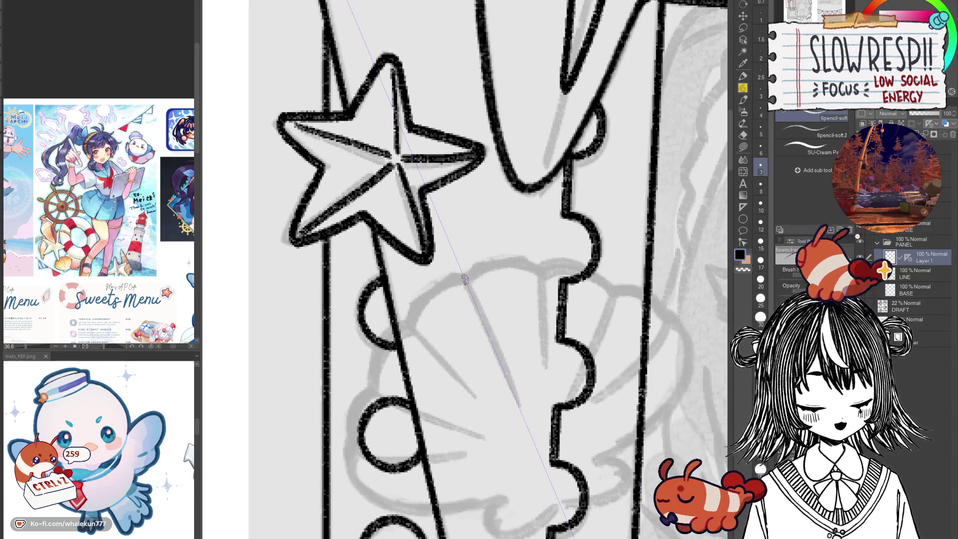
left_click_drag(514, 257, 418, 299)
left_click_drag(483, 297, 464, 266)
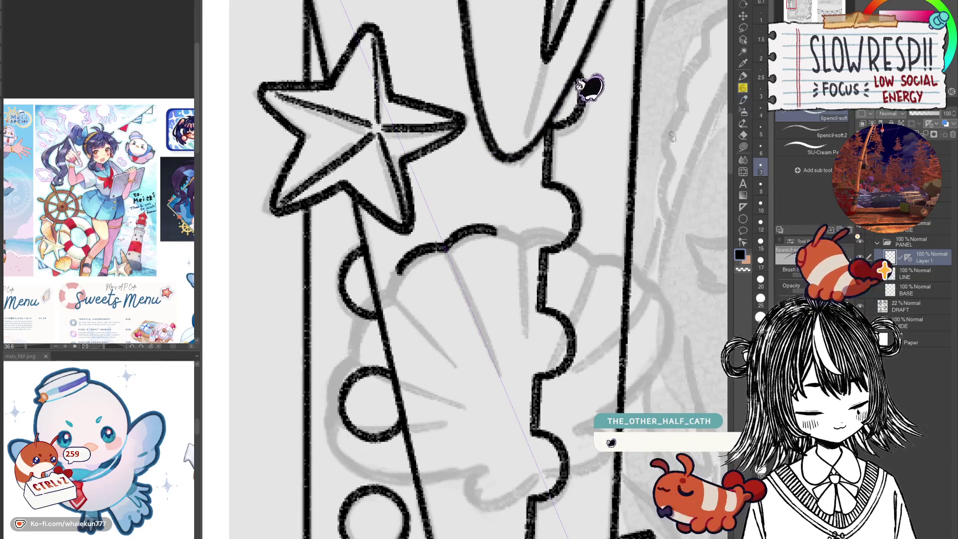
mouse_move(400, 273)
left_mouse_down()
mouse_move(359, 330)
mouse_move(349, 369)
left_mouse_up()
mouse_move(602, 267)
left_mouse_down()
mouse_move(621, 292)
mouse_move(590, 300)
mouse_move(514, 390)
left_mouse_up()
scroll(599, 275, "down", 1)
key("ctrl+z")
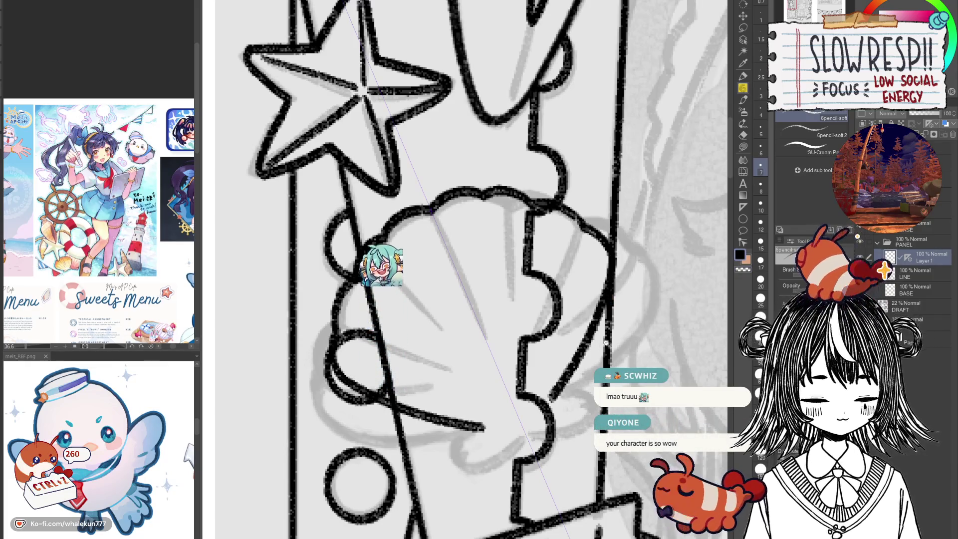
scroll(534, 302, "down", 5)
scroll(534, 302, "up", 4)
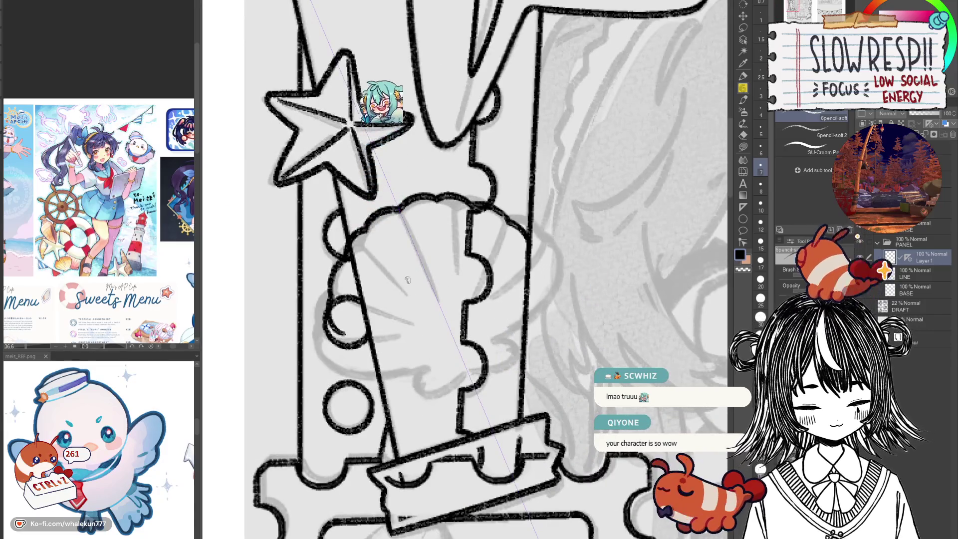
key("ctrl+z")
key("ctrl+z")
key("ctrl+z")
mouse_move(434, 195)
left_mouse_down()
mouse_move(366, 223)
mouse_move(330, 285)
mouse_move(322, 344)
mouse_move(343, 357)
left_mouse_up()
mouse_move(549, 272)
left_mouse_down()
mouse_move(489, 349)
mouse_move(506, 351)
mouse_move(509, 382)
mouse_move(494, 385)
left_mouse_up()
key("ctrl+z")
mouse_move(437, 371)
left_mouse_down()
mouse_move(435, 398)
mouse_move(473, 380)
left_mouse_up()
key("ctrl+z")
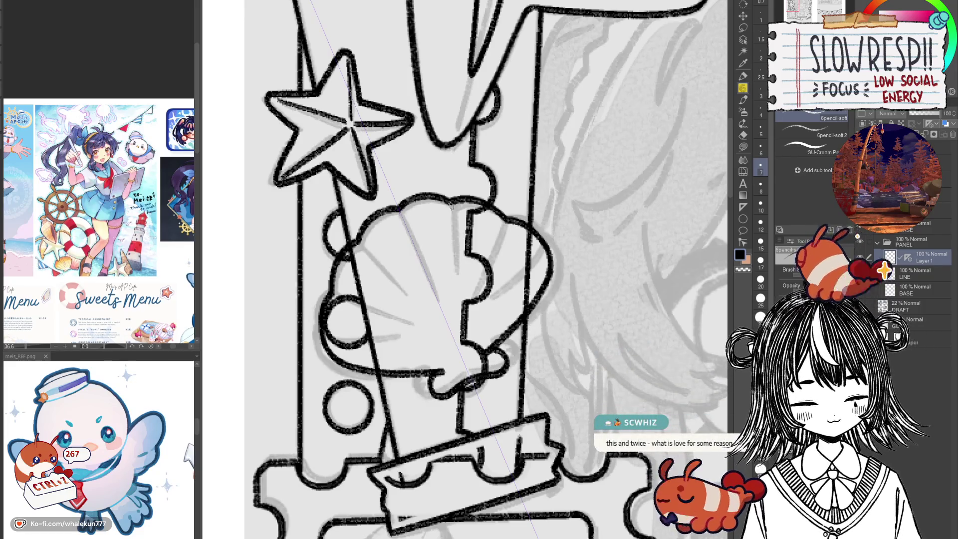
Draw the shell's radiating ridge lines, including the central rib, redrawing stray ones.
left_click_drag(450, 202, 457, 268)
key("ctrl+z")
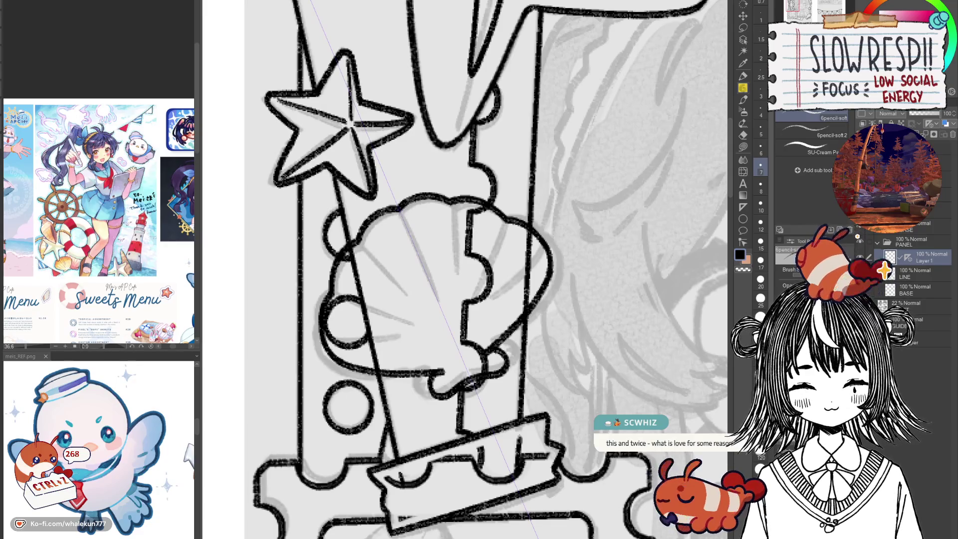
key("ctrl+z")
left_click_drag(400, 208, 425, 269)
left_click_drag(452, 203, 455, 252)
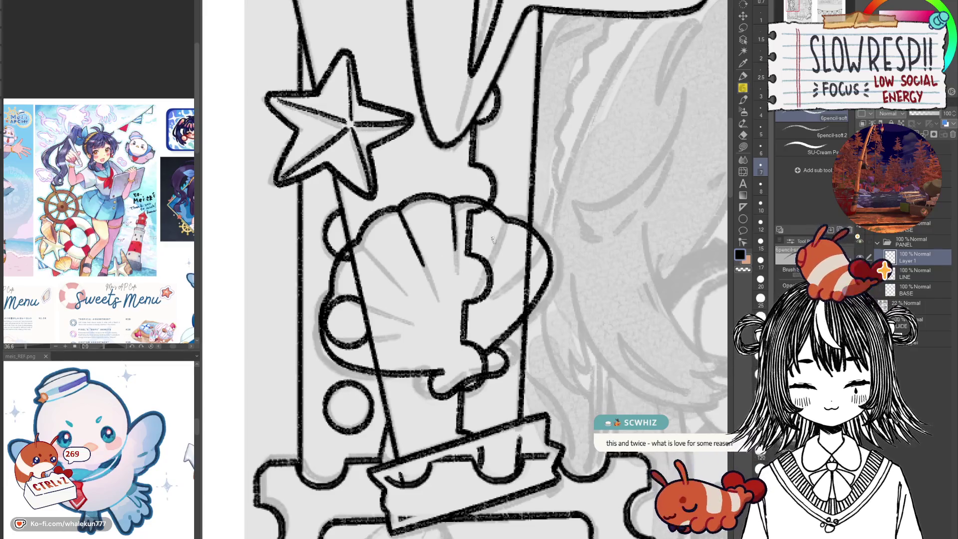
left_click_drag(503, 219, 495, 252)
left_click_drag(357, 242, 391, 278)
key("ctrl+z")
key("ctrl+z")
left_click_drag(335, 295, 381, 313)
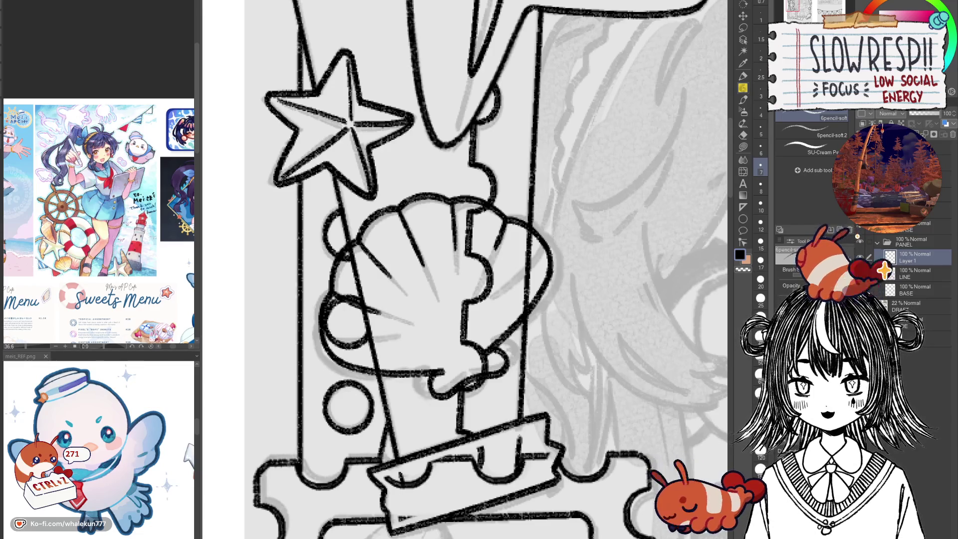
Switch to the character reference sheet document with Ctrl+Tab.
key("ctrl+Tab")
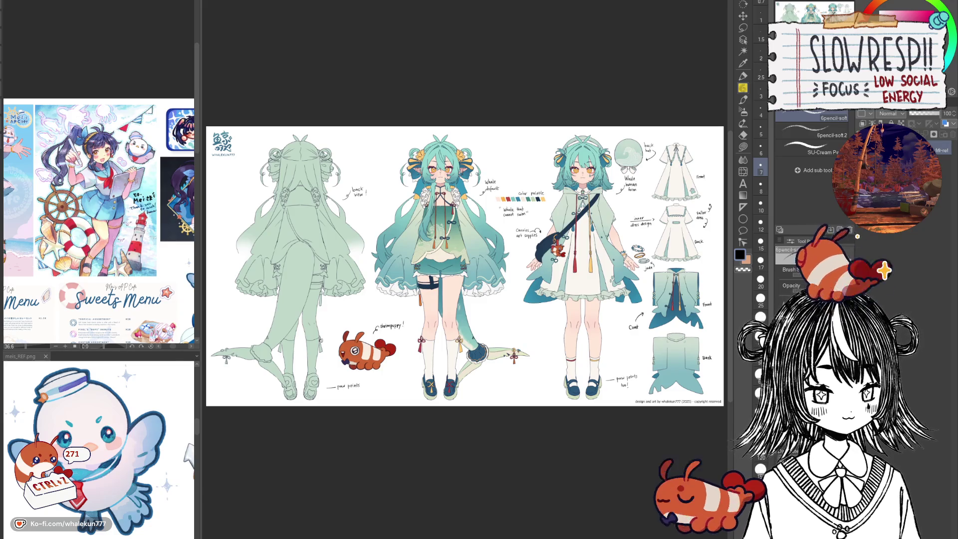
Zoom around the reference sheet, then return to the stamp frame document.
key("space")
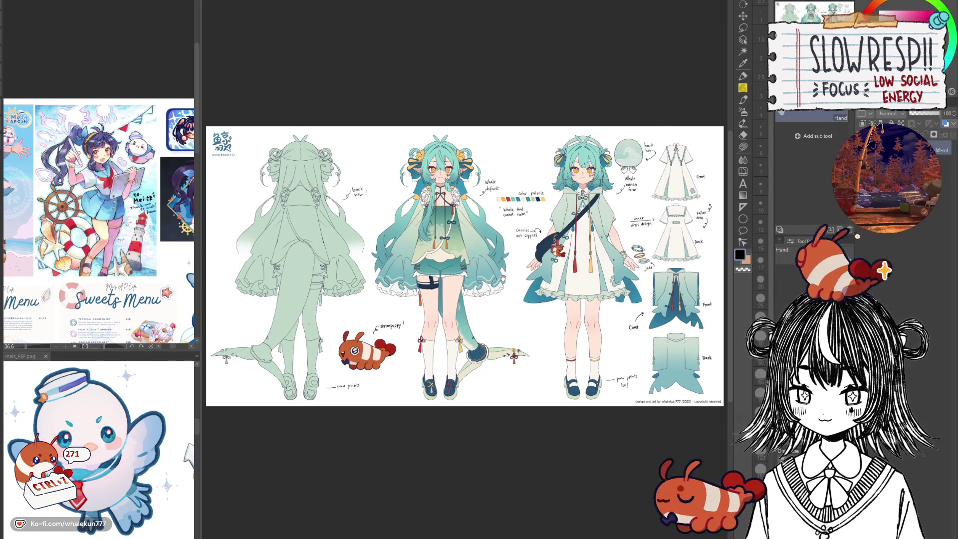
scroll(562, 264, "up", 2)
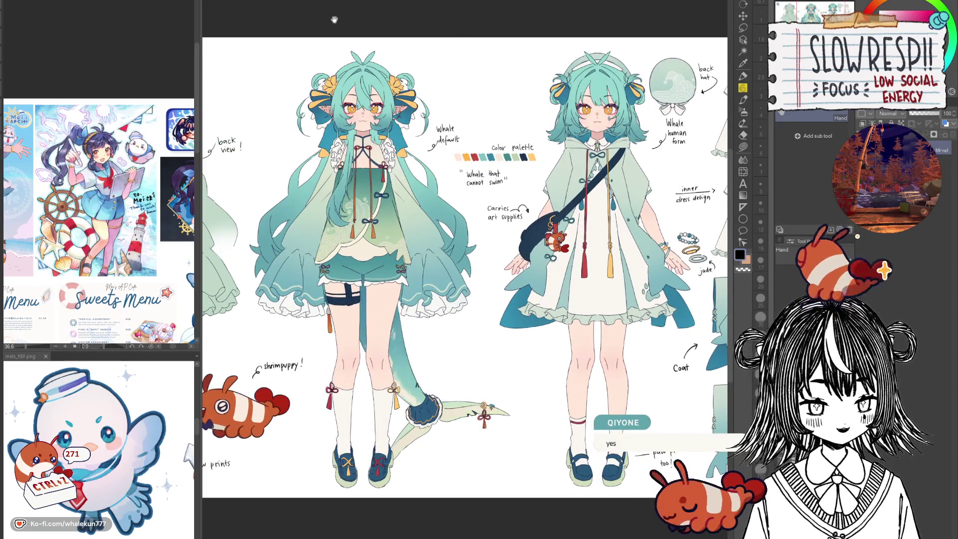
scroll(370, 255, "down", 3)
scroll(370, 255, "up", 2)
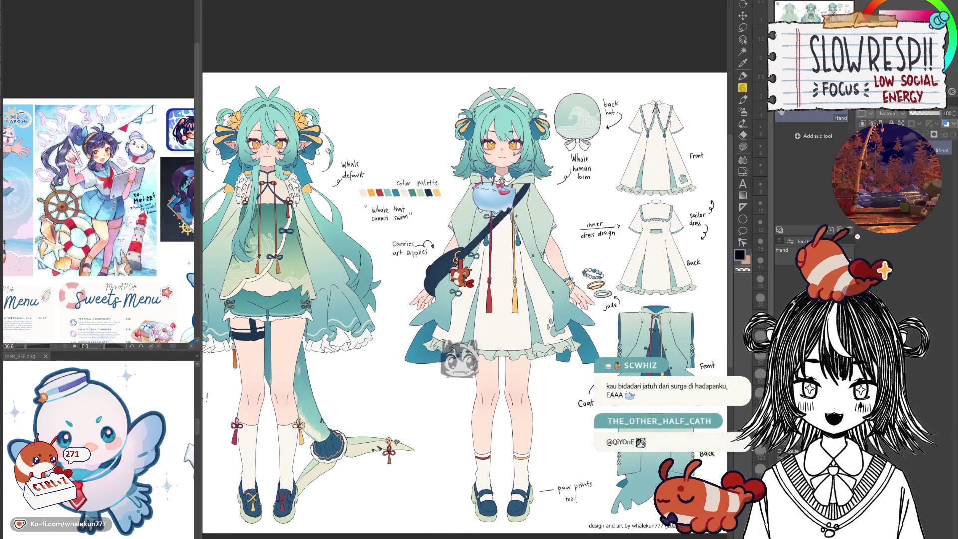
key("ctrl+Tab")
left_click_drag(537, 209, 557, 229)
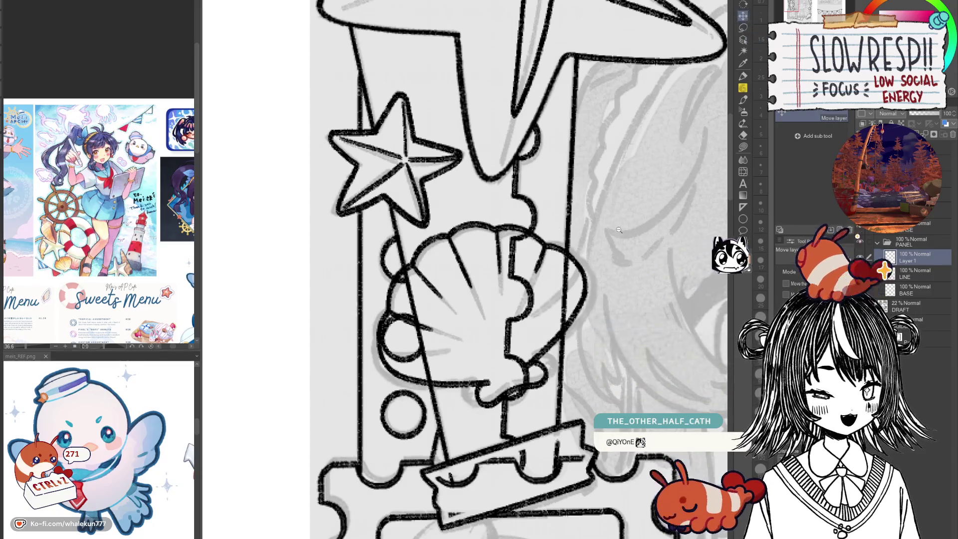
Paste a copy of the scallop shell, rotate it beside the paperclip, and merge into LINE.
scroll(557, 272, "down", 3)
scroll(557, 272, "up", 3)
scroll(558, 272, "down", 2)
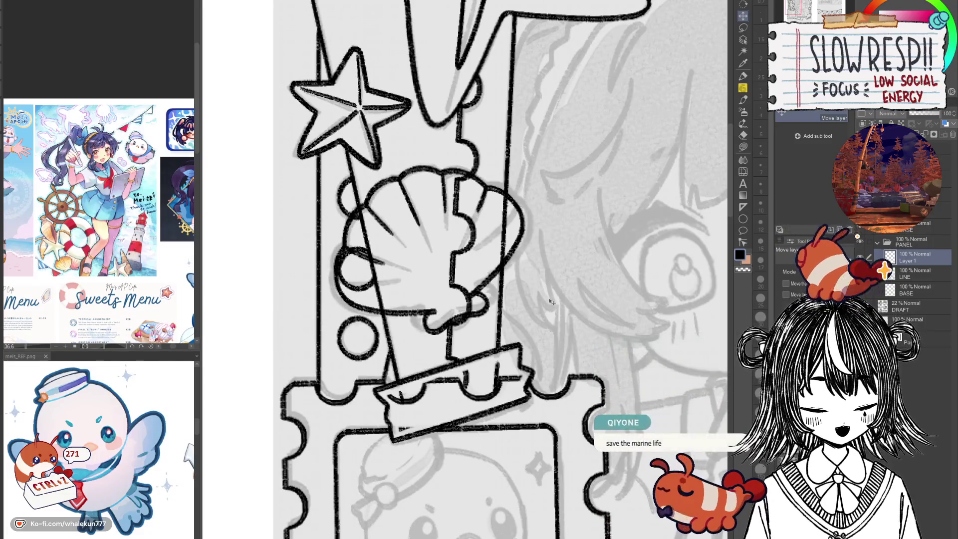
scroll(705, 274, "down", 3)
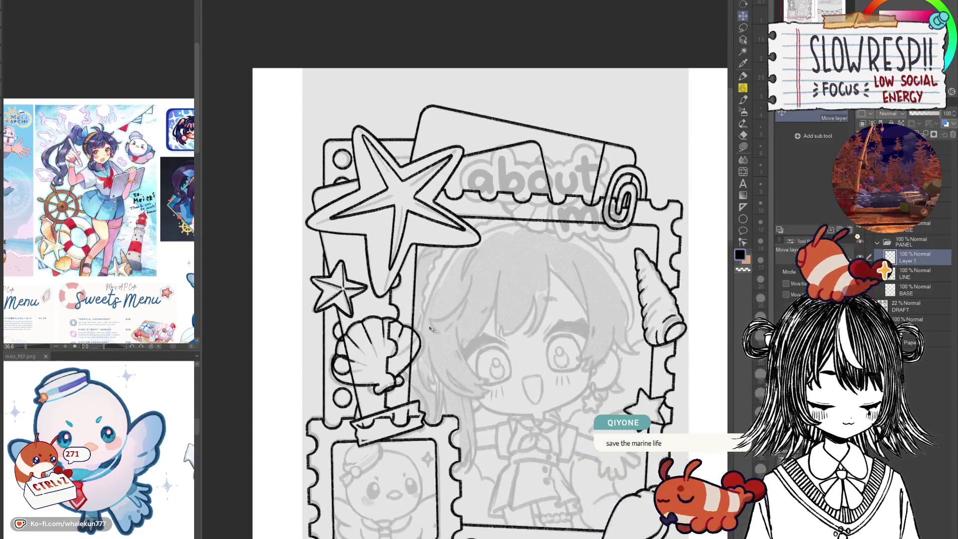
key("ctrl+c")
key("ctrl+v")
left_click_drag(467, 314, 561, 248)
key("ctrl+t")
mouse_move(648, 155)
left_mouse_down()
mouse_move(629, 234)
mouse_move(596, 264)
mouse_move(575, 211)
mouse_move(584, 198)
left_mouse_up()
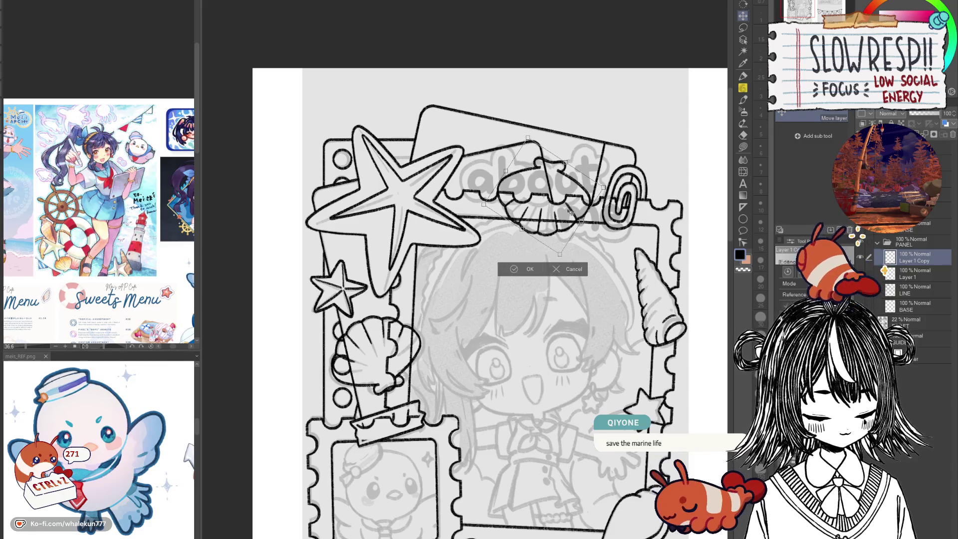
left_click(524, 271)
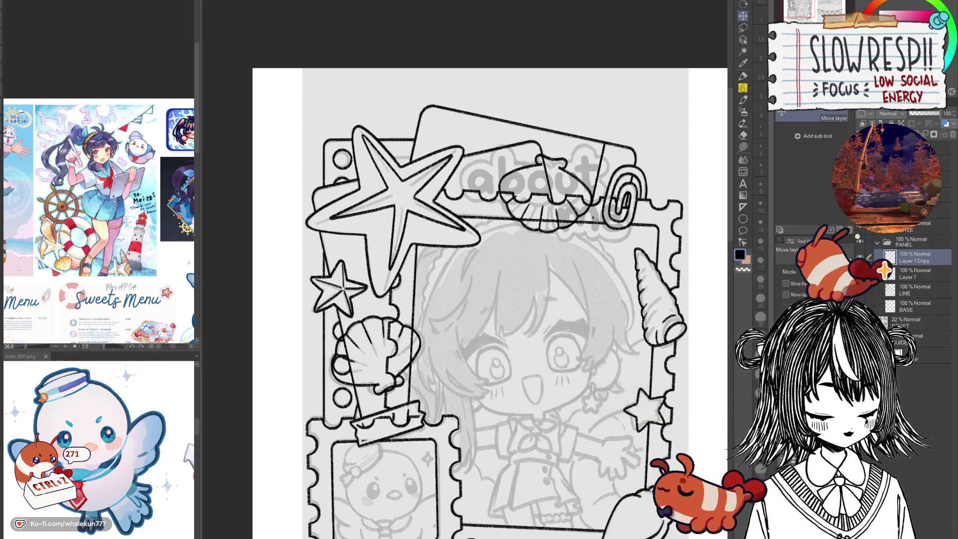
key("ctrl+e")
left_click(916, 273)
Erase the lines crossing the left scallop shell with a size-20 eraser.
key("e")
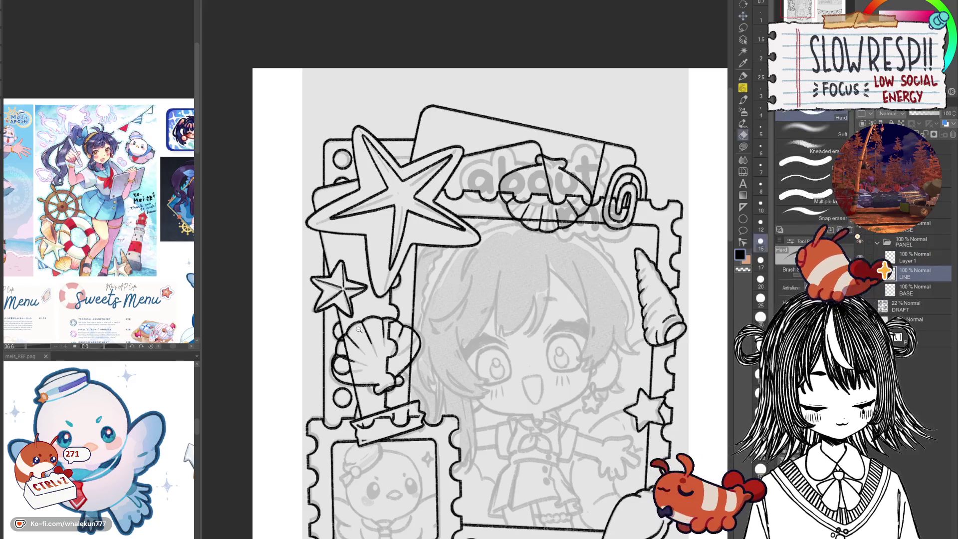
scroll(426, 263, "up", 5)
left_click_drag(425, 262, 399, 350)
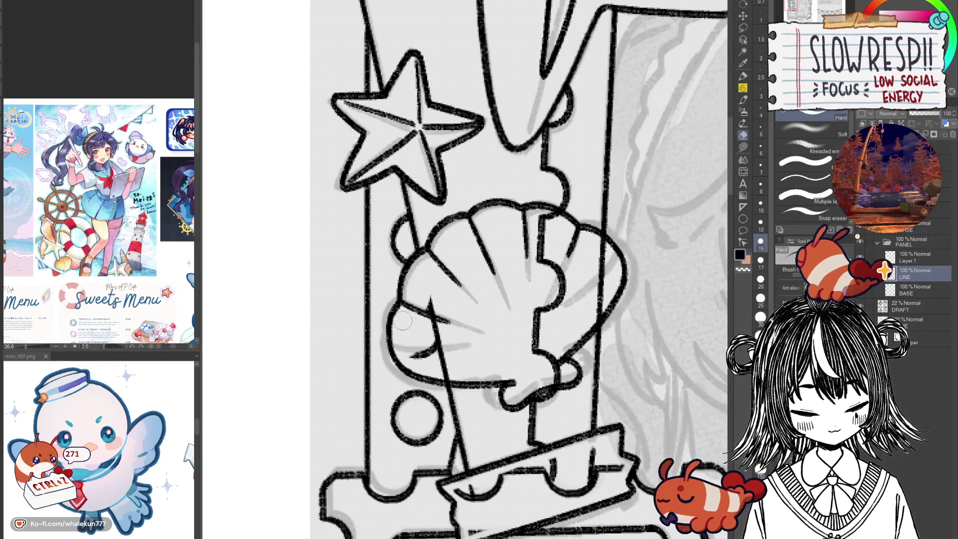
key("bracketright")
left_click_drag(435, 279, 455, 359)
mouse_move(565, 223)
left_mouse_down()
mouse_move(552, 227)
mouse_move(549, 340)
mouse_move(559, 382)
mouse_move(554, 349)
left_mouse_up()
mouse_move(596, 276)
left_mouse_down()
mouse_move(599, 299)
mouse_move(596, 250)
mouse_move(594, 307)
mouse_move(608, 281)
left_mouse_up()
Erase the diagonal, scallop and horizontal lines running through the top shell copy.
scroll(608, 281, "down", 5)
scroll(559, 268, "up", 4)
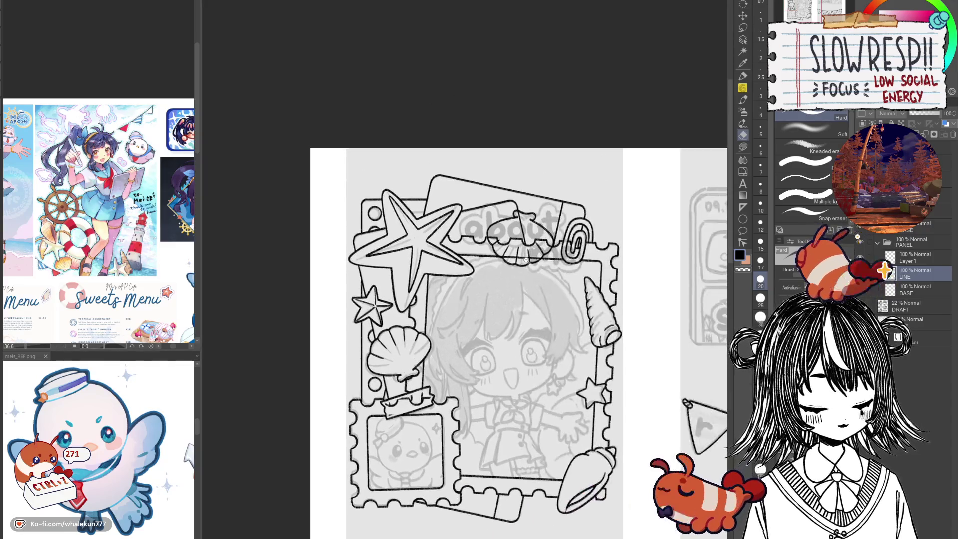
scroll(582, 242, "up", 6)
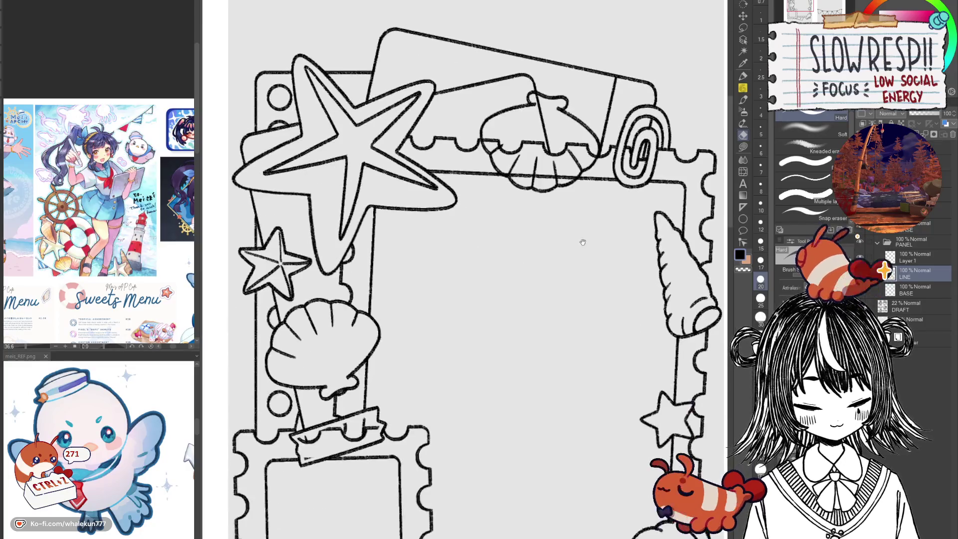
mouse_move(547, 159)
left_mouse_down()
mouse_move(561, 247)
mouse_move(584, 231)
mouse_move(624, 266)
mouse_move(600, 299)
left_mouse_up()
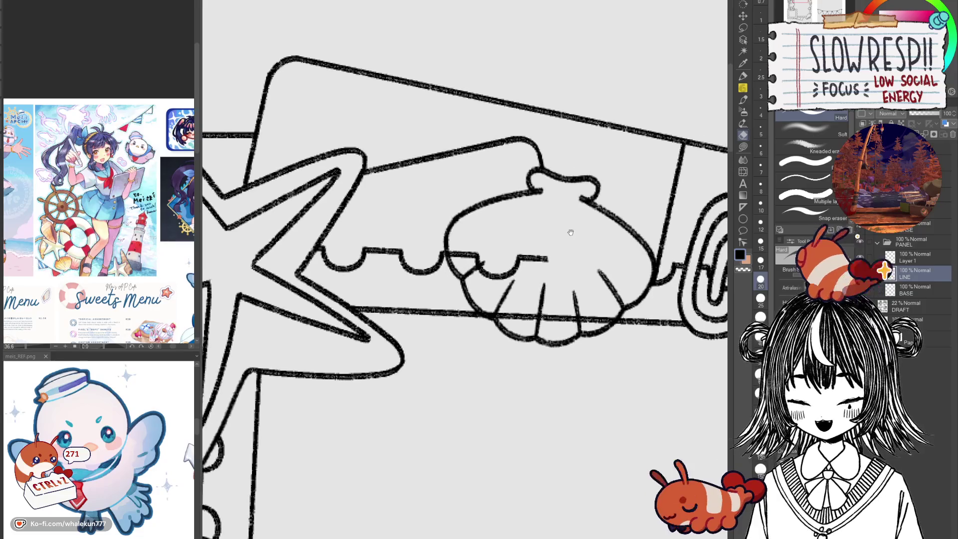
left_click_drag(583, 248, 574, 233)
mouse_move(460, 246)
left_mouse_down()
mouse_move(487, 276)
mouse_move(534, 260)
mouse_move(528, 287)
mouse_move(499, 312)
mouse_move(511, 312)
left_mouse_up()
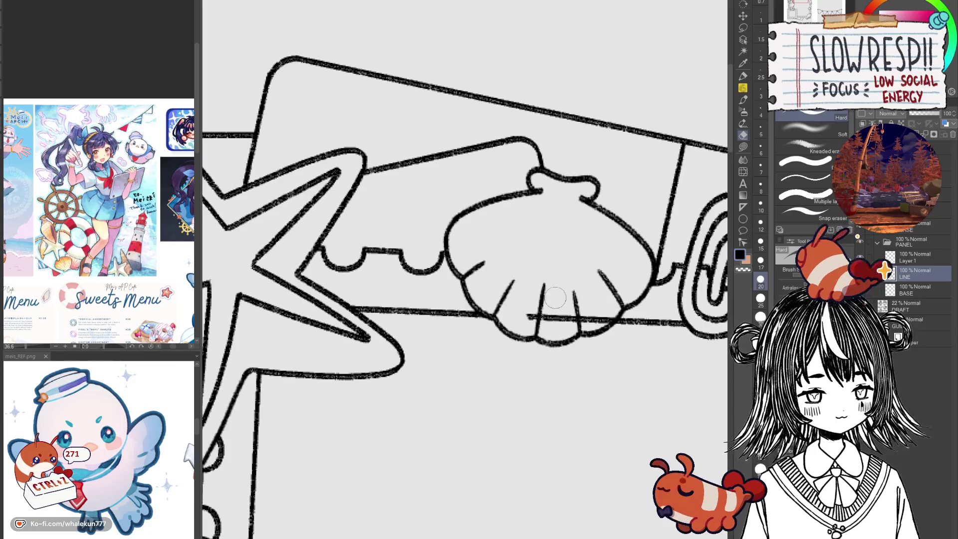
mouse_move(580, 283)
left_mouse_down()
mouse_move(539, 318)
mouse_move(611, 314)
mouse_move(631, 274)
mouse_move(600, 225)
mouse_move(561, 274)
mouse_move(588, 255)
left_mouse_up()
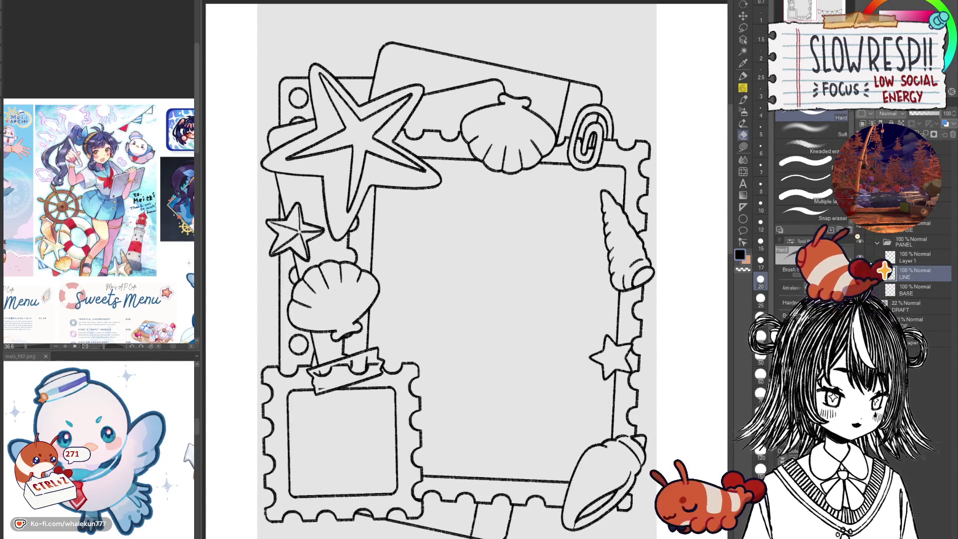
left_click_drag(595, 444, 620, 392)
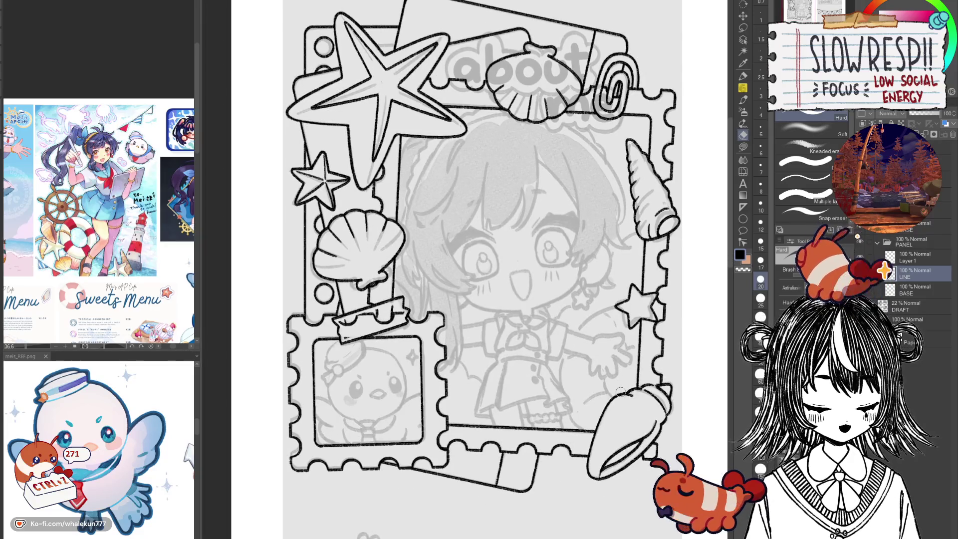
Delete the leftover extra layer and zoom out to review the frame.
key("ctrl+e")
scroll(538, 283, "down", 3)
scroll(538, 282, "down", 3)
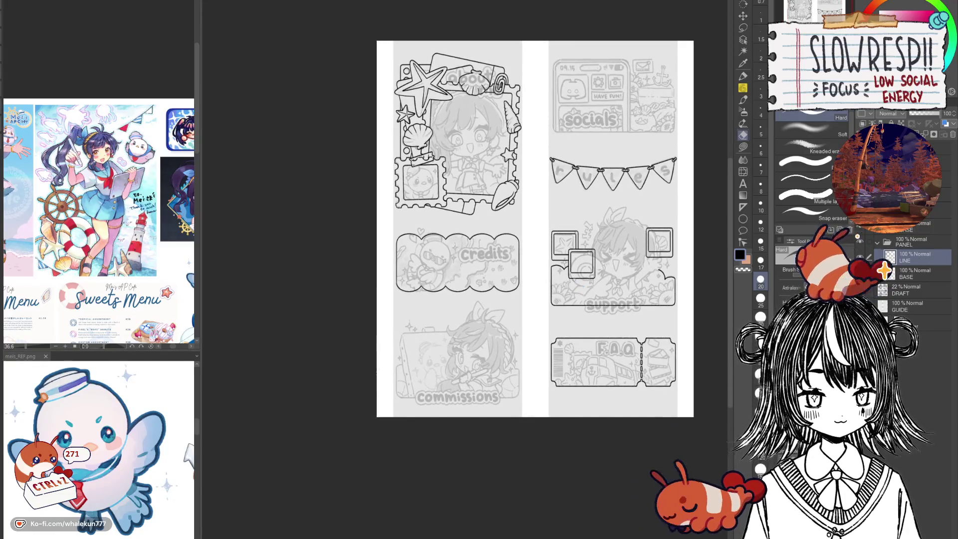
scroll(576, 352, "up", 1)
scroll(576, 352, "up", 3)
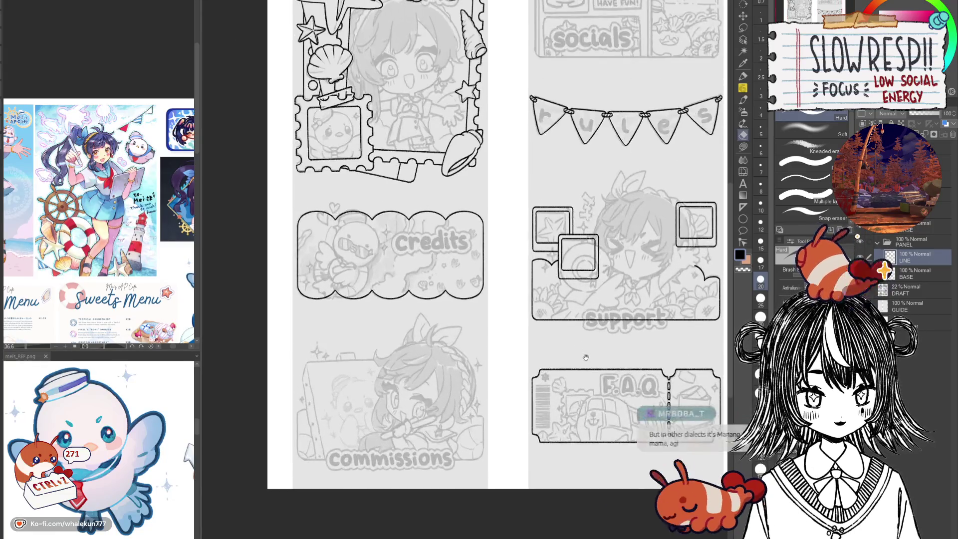